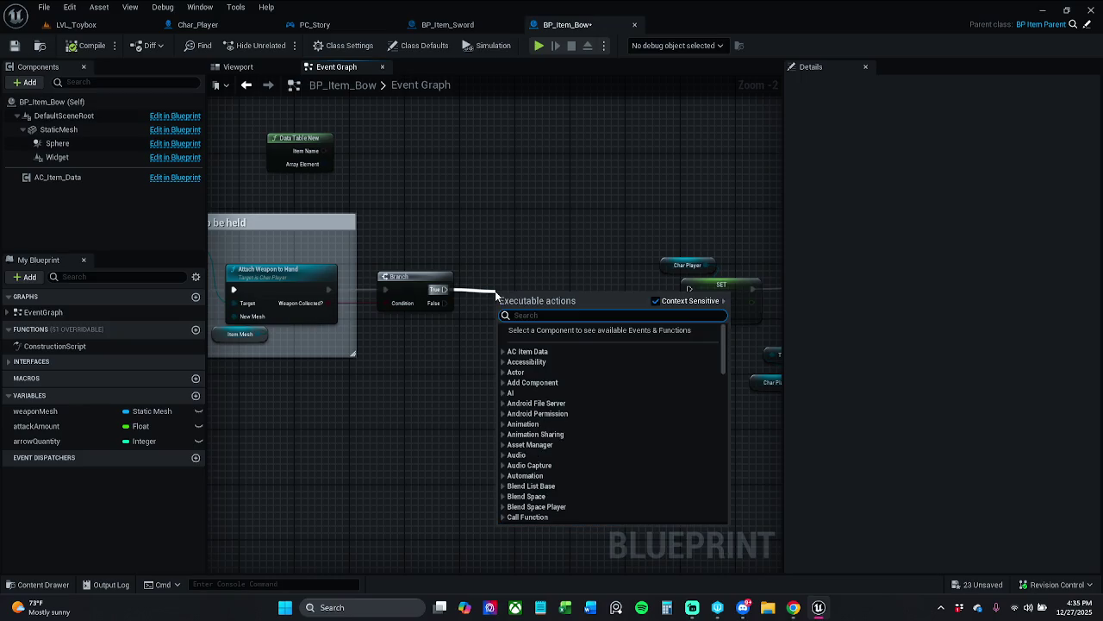
- Add an Attach Weapon Location node after the Branch's True output and wire it into SET
text(attachWe)
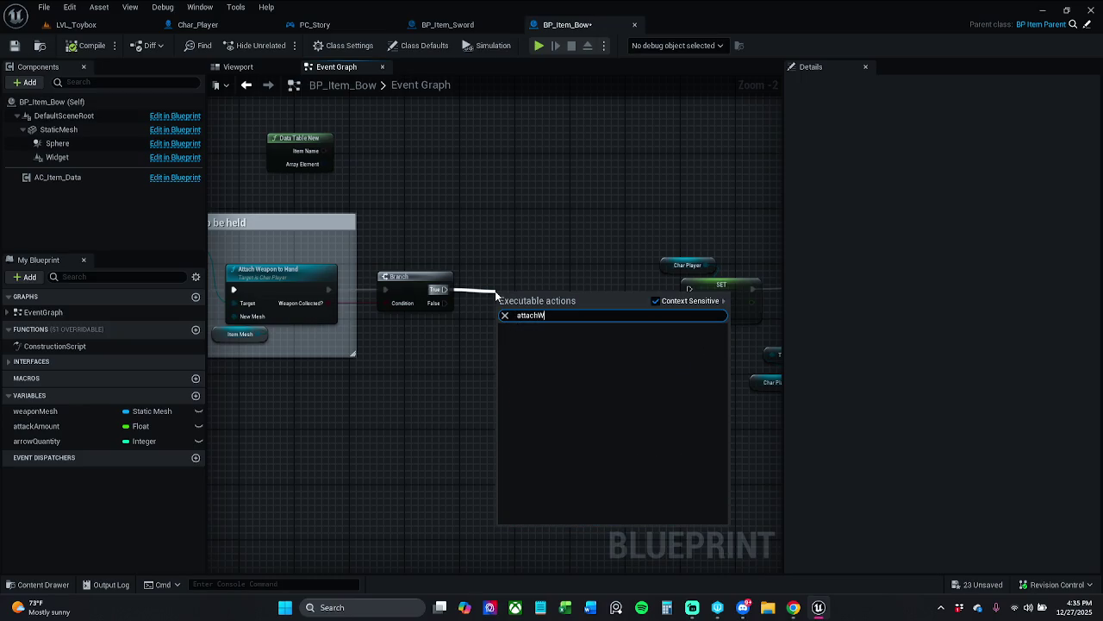
text(apon)
click(655, 301)
click(603, 351)
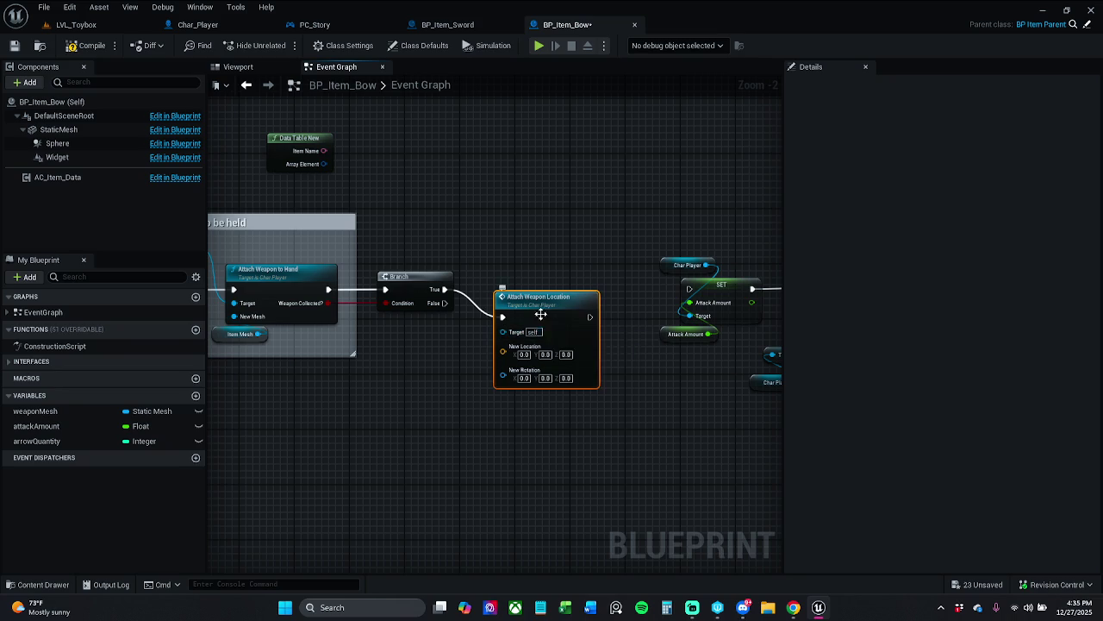
drag(591, 289, 691, 291)
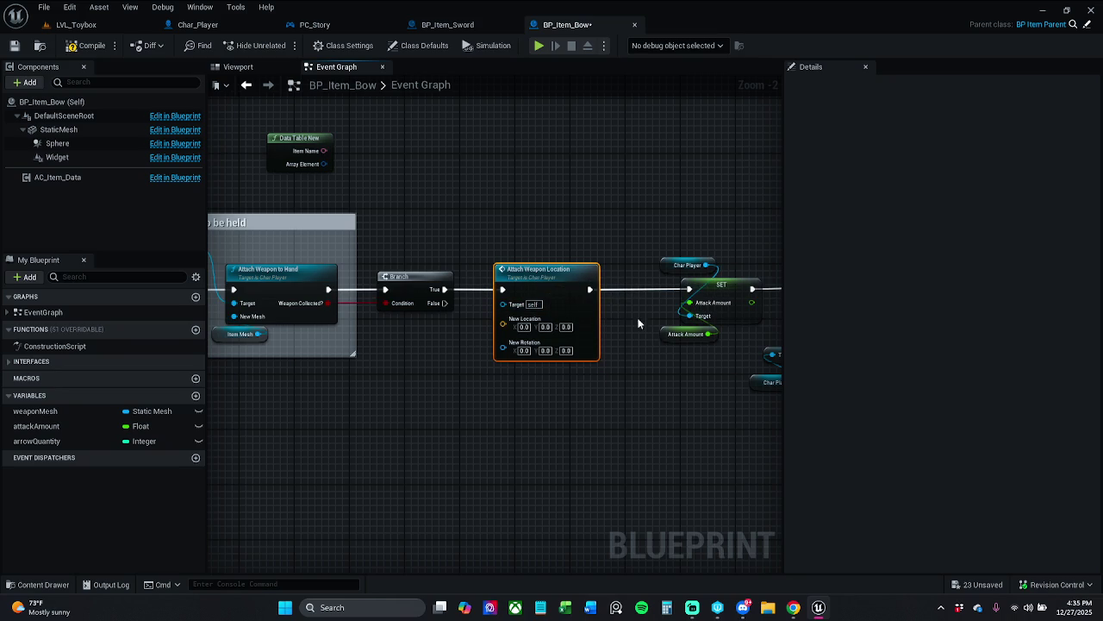
- Set New Location X to 50.0, compile, and dismiss the compiler results
click(524, 327)
text(50)
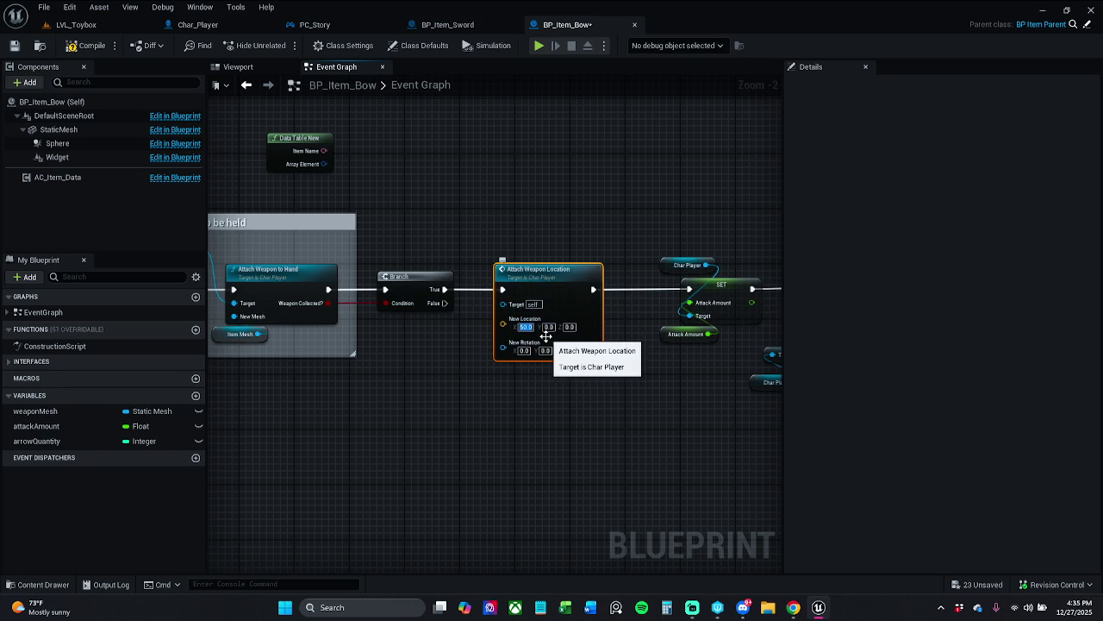
click(86, 44)
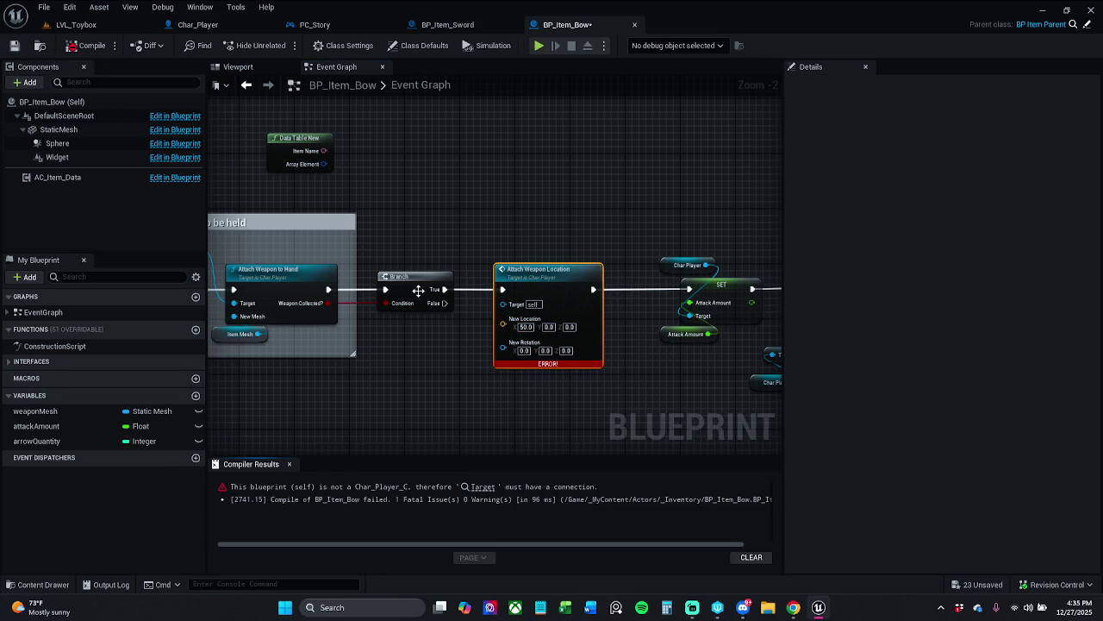
click(290, 466)
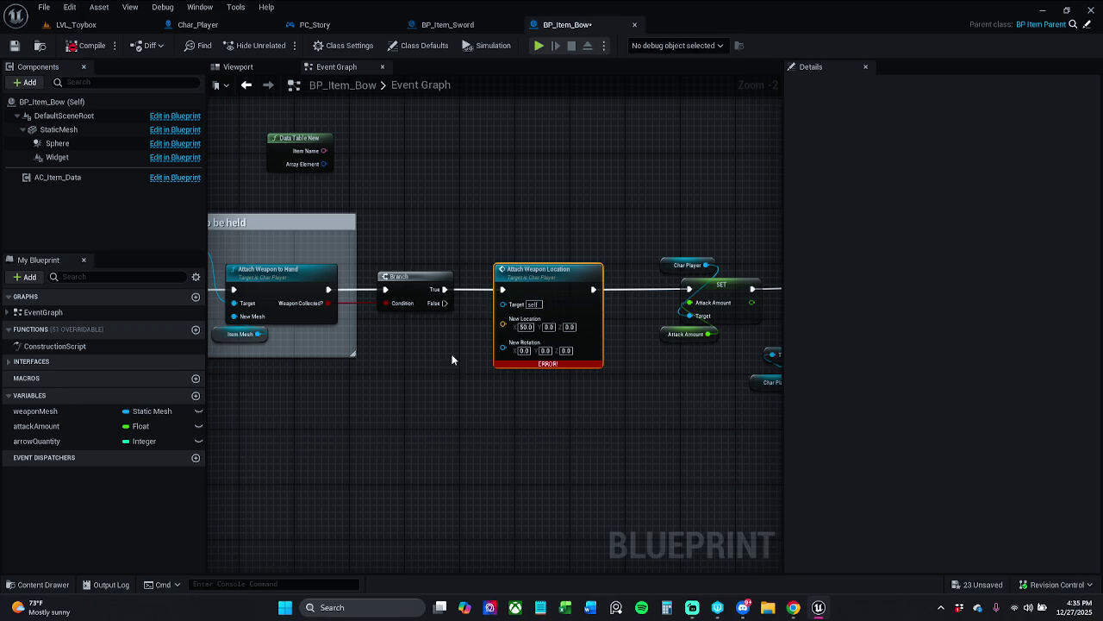
- Feed a Get Char Player reference into Attach Weapon Location's Target, compile and save, then switch to LVL_Toybox
mouse_move(503, 303)
mouse_down()
mouse_move(480, 249)
mouse_move(515, 247)
mouse_up()
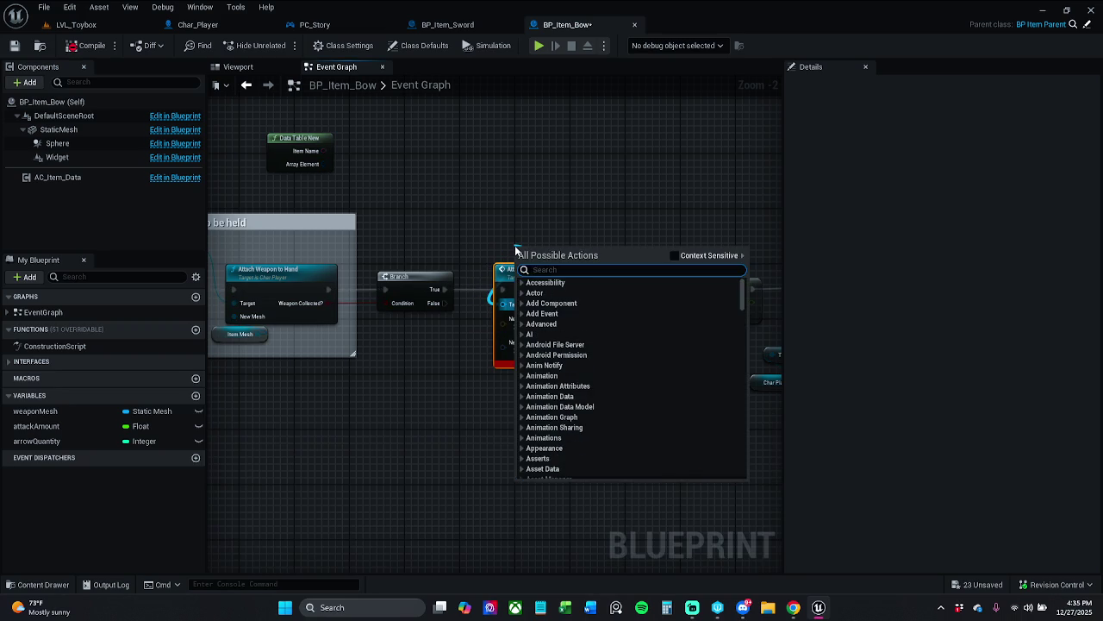
text(get char)
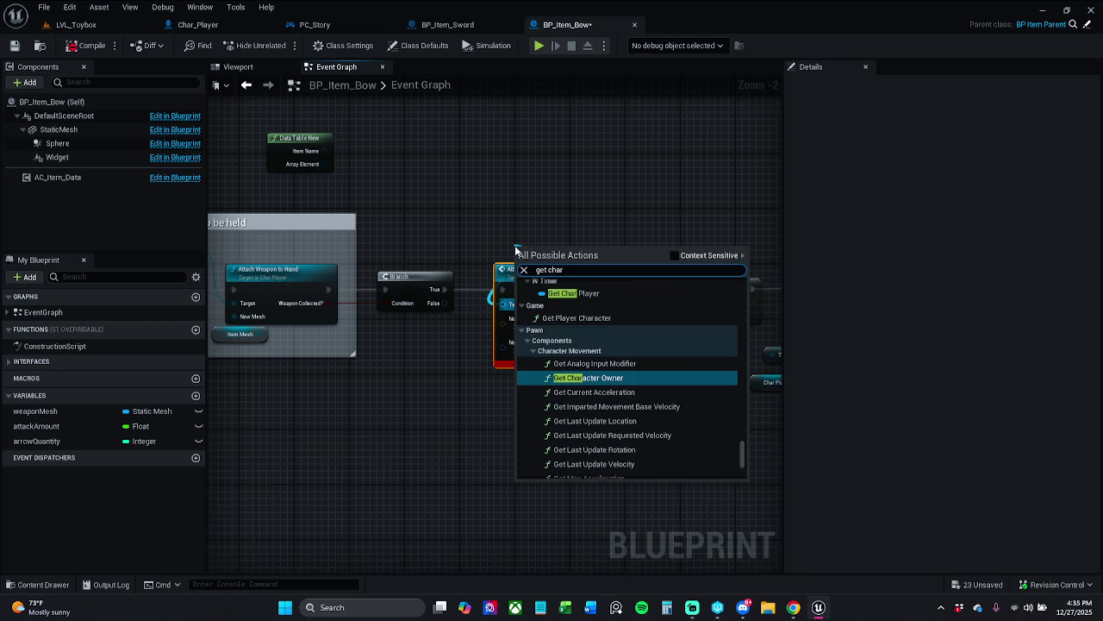
click(673, 256)
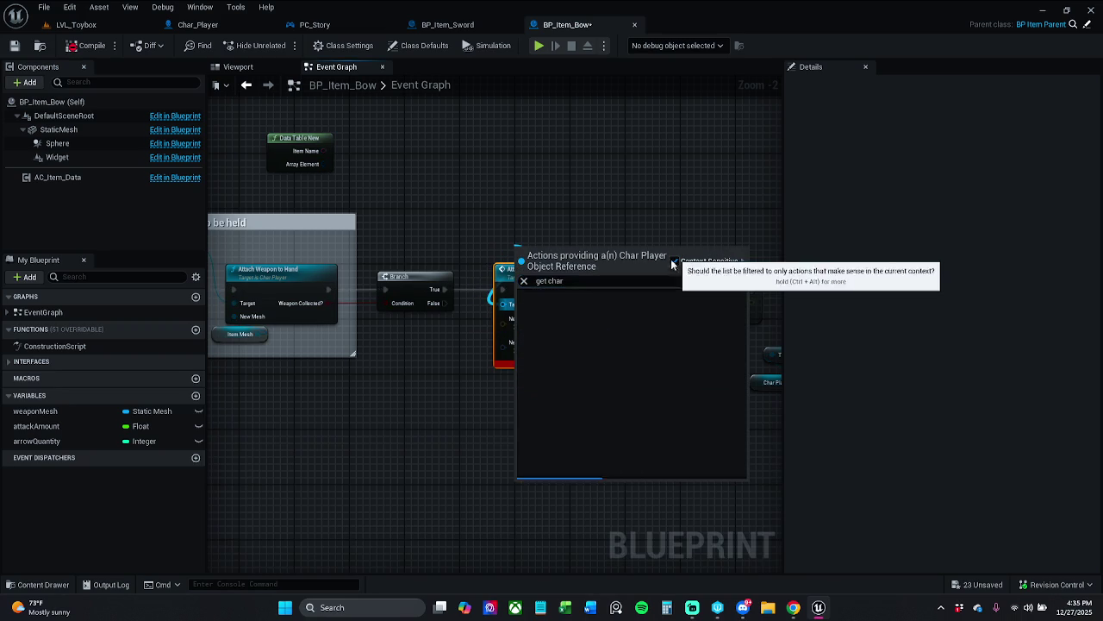
click(593, 316)
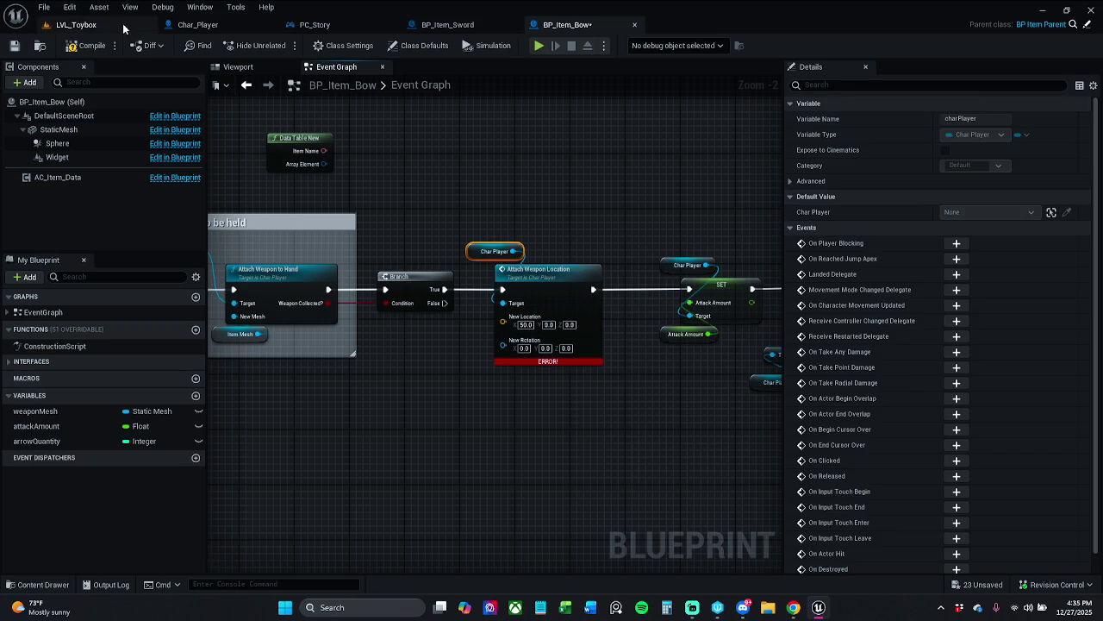
click(82, 50)
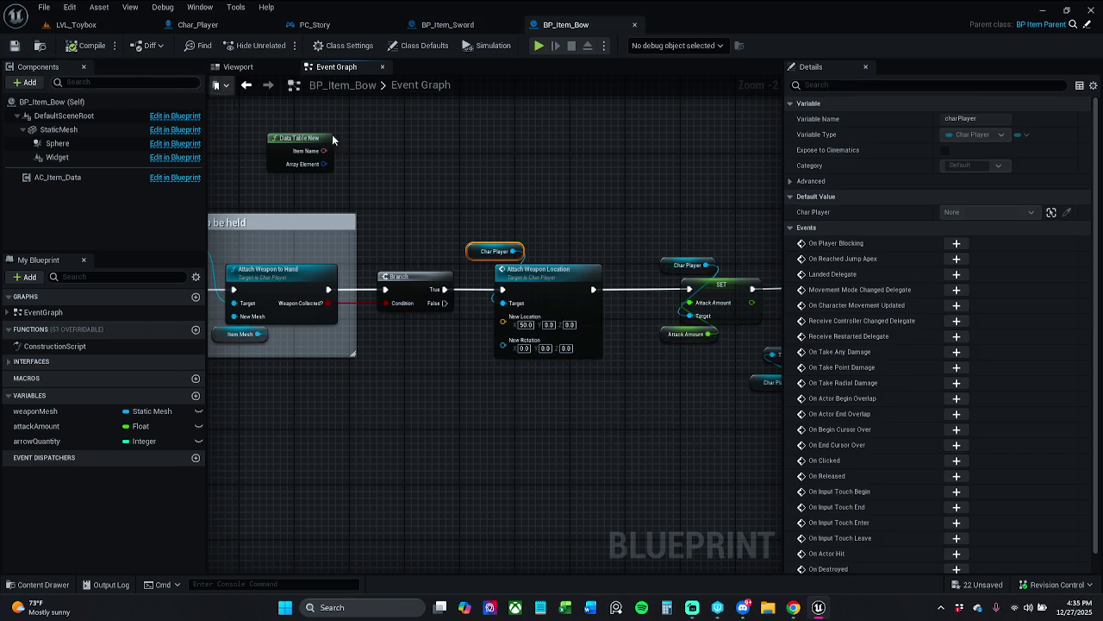
click(75, 24)
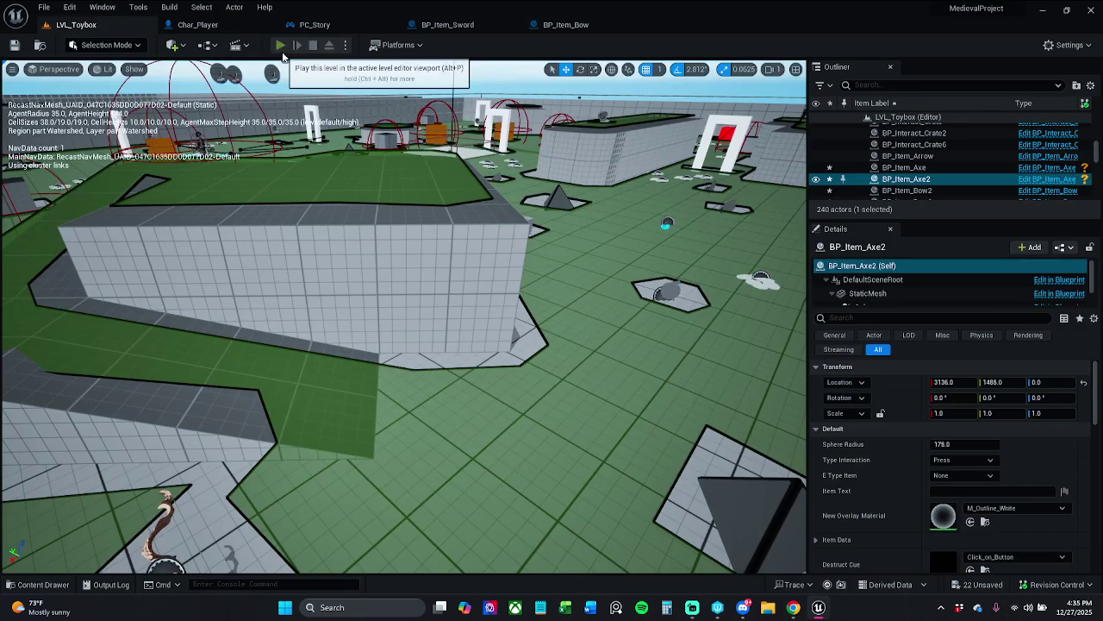
- Play-test picking up the bow with the 50.0 offset, then go back to BP_Item_Bow's Event Graph
click(280, 44)
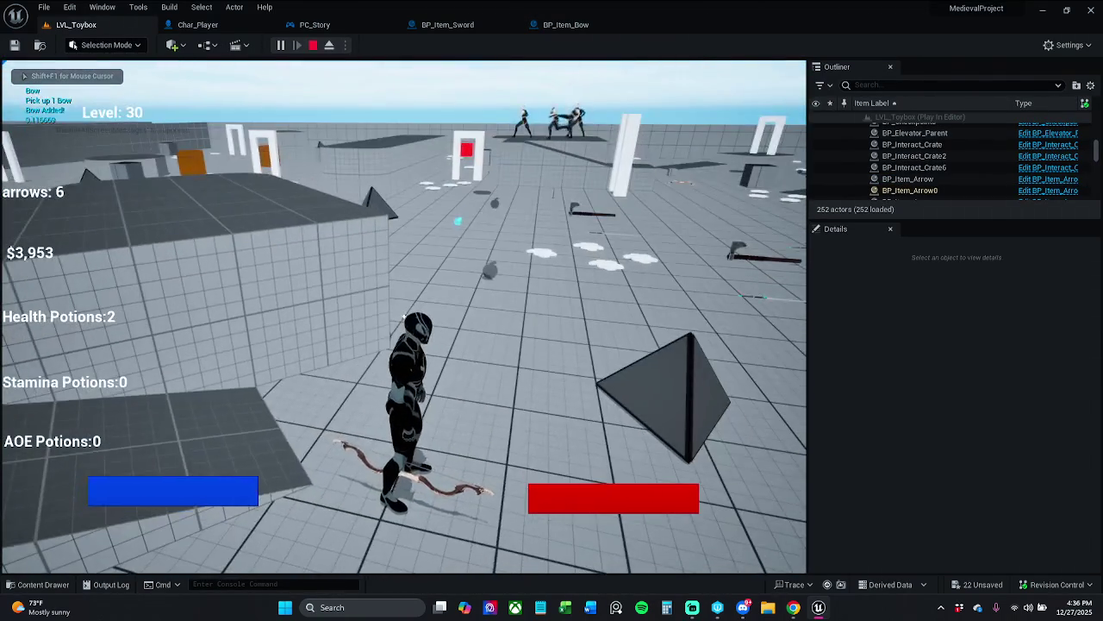
key(Escape)
click(562, 24)
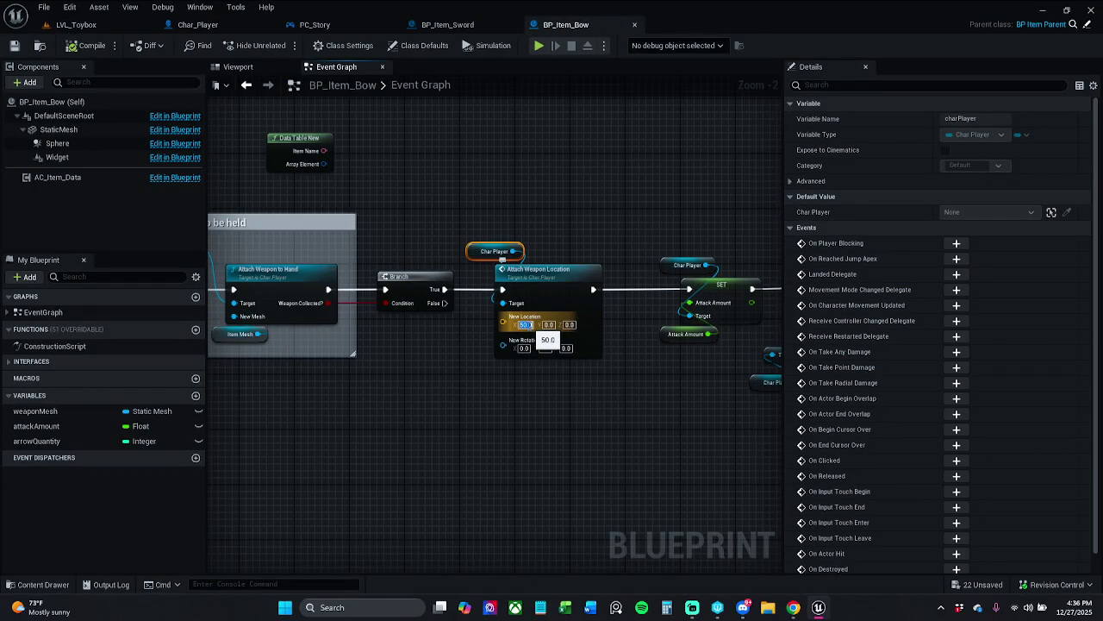
- Reset the bow's New Location X to 0.0 and save BP_Item_Bow
text(0)
key(Return)
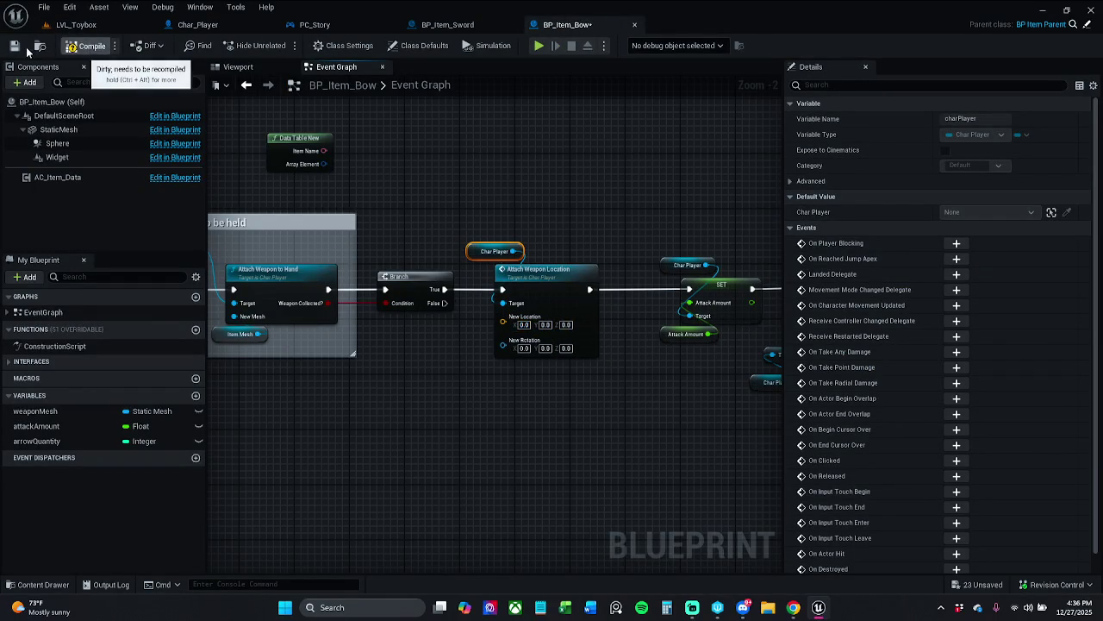
click(19, 47)
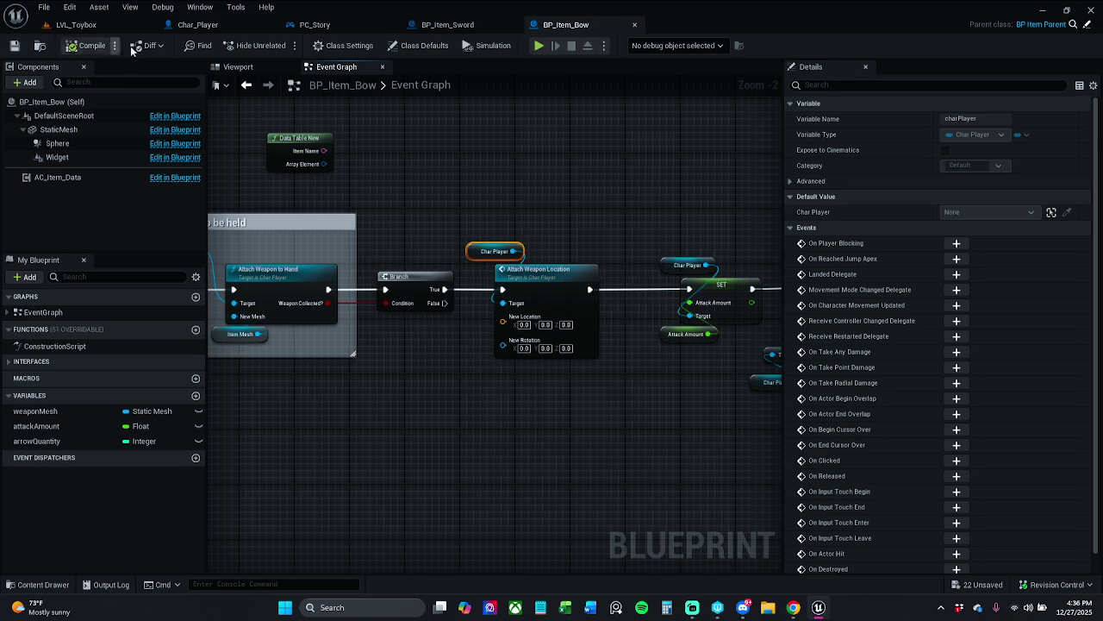
mouse_move(481, 177)
mouse_down()
mouse_move(515, 167)
mouse_move(331, 176)
mouse_up()
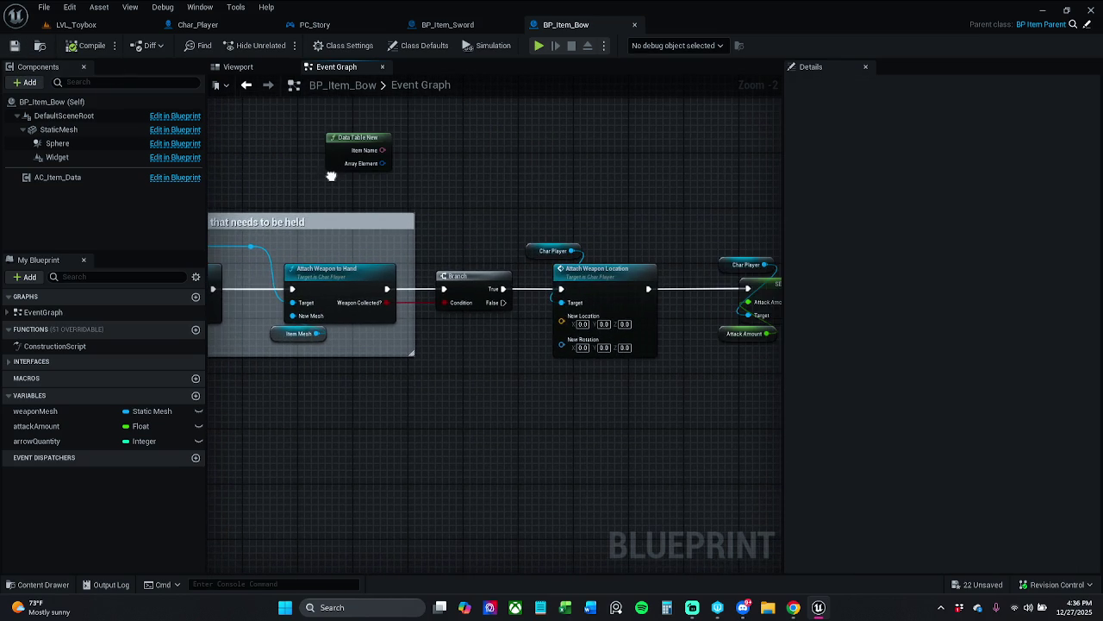
- Play-test the bow pickup again in LVL_Toybox, then return to BP_Item_Bow
click(91, 27)
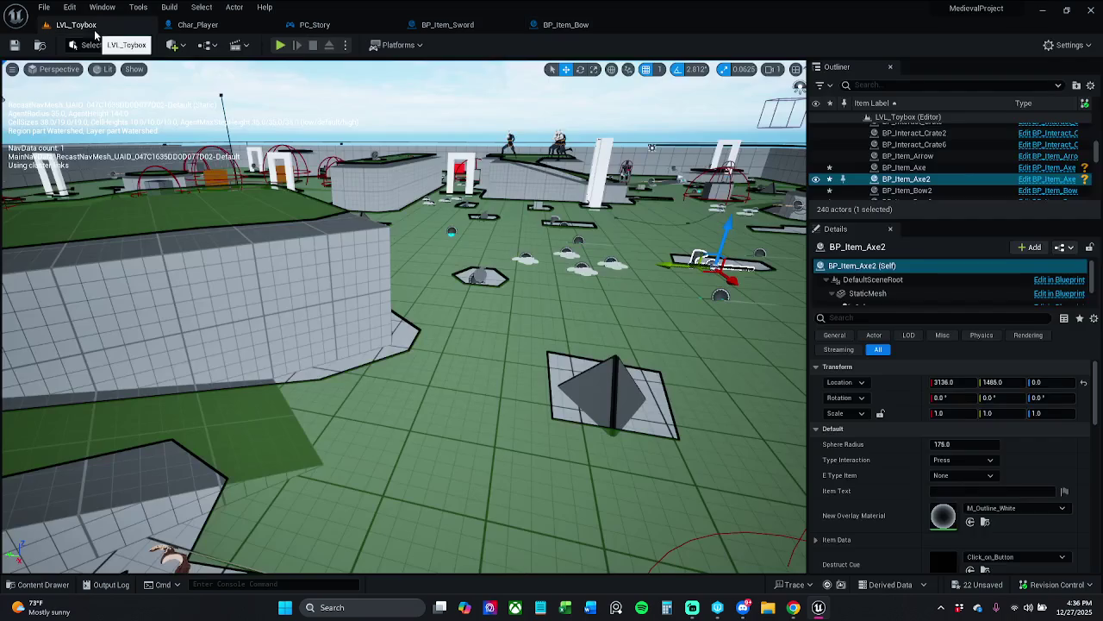
click(281, 46)
key(w)
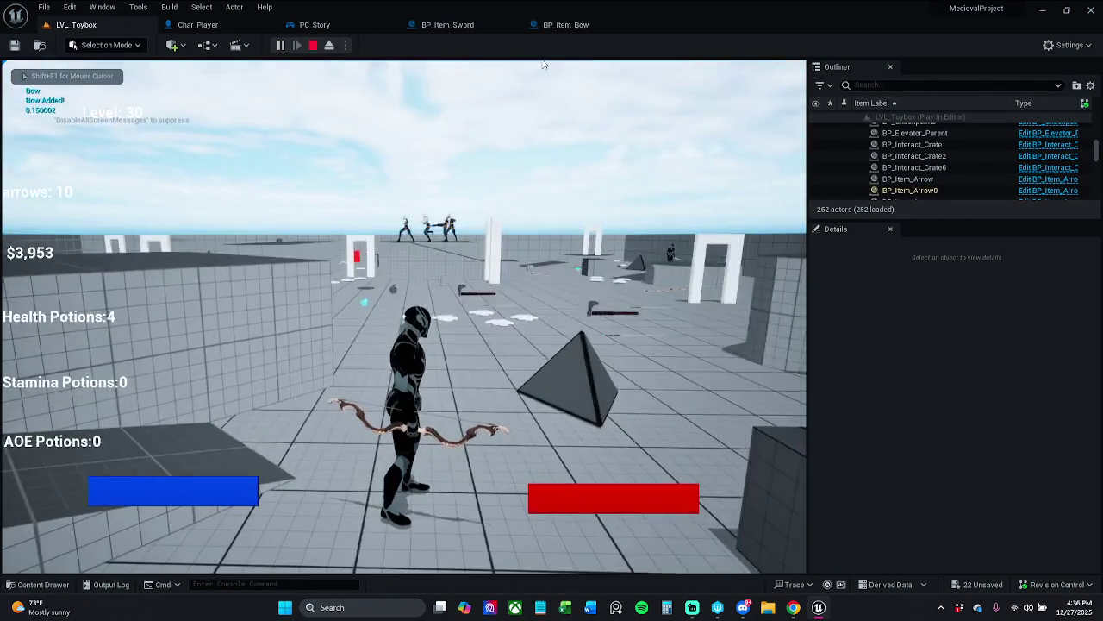
key(Escape)
click(569, 24)
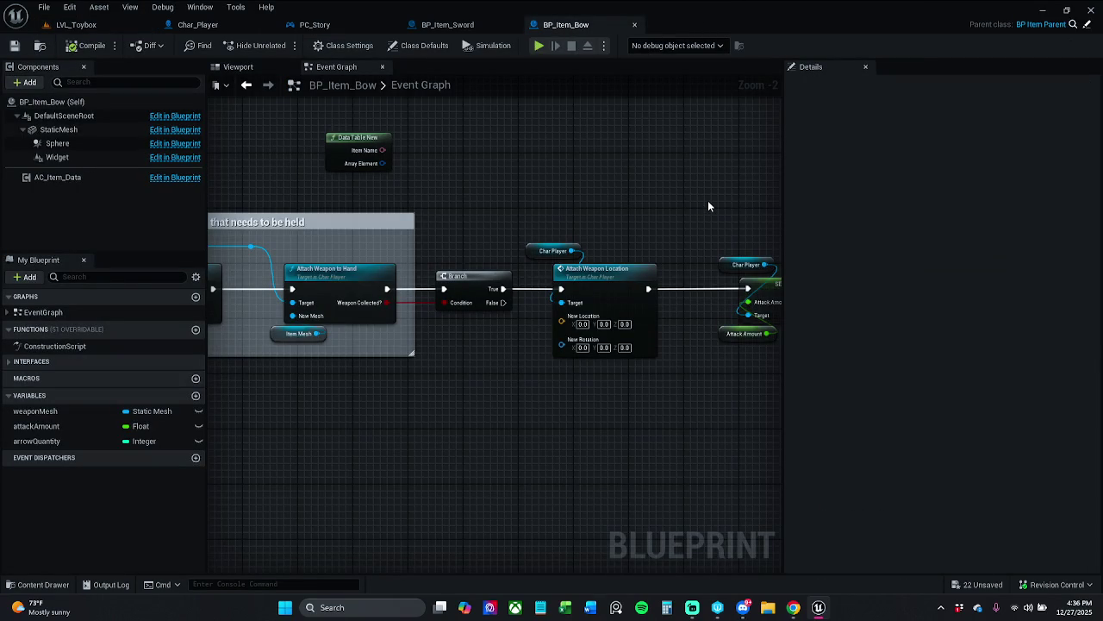
- Delete the unused Weapon Mesh node and the disabled overlap node with its note
mouse_move(708, 200)
mouse_down()
mouse_move(544, 195)
mouse_move(384, 158)
mouse_move(610, 203)
mouse_up()
scroll(542, 226, down, 1)
drag(542, 227, 736, 228)
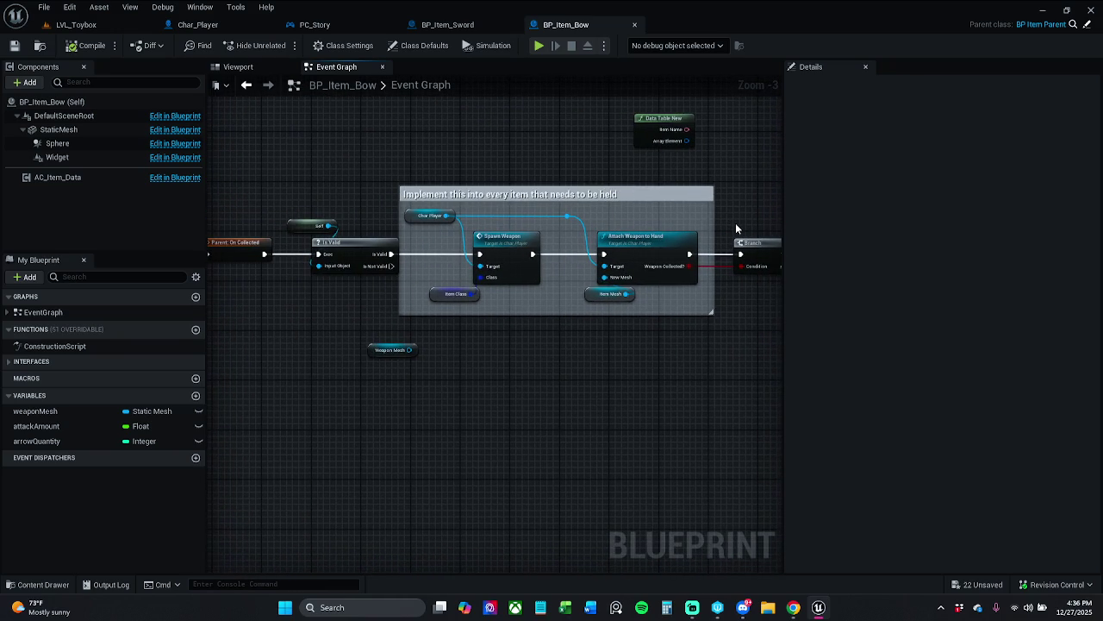
click(455, 294)
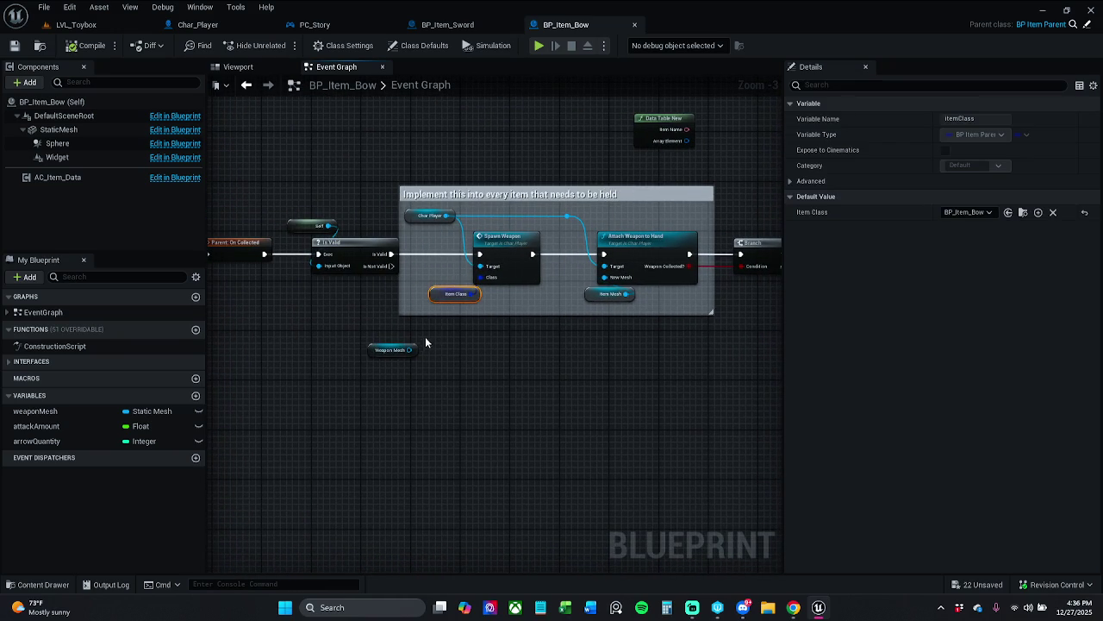
click(409, 349)
key(Delete)
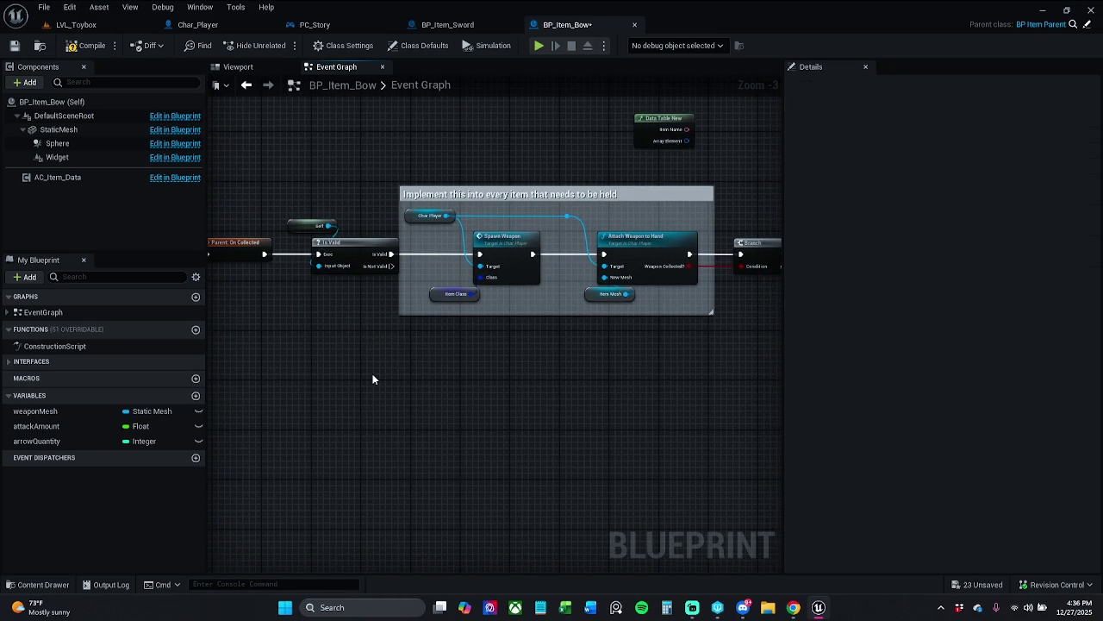
drag(372, 376, 402, 465)
scroll(402, 466, down, 4)
scroll(384, 385, up, 5)
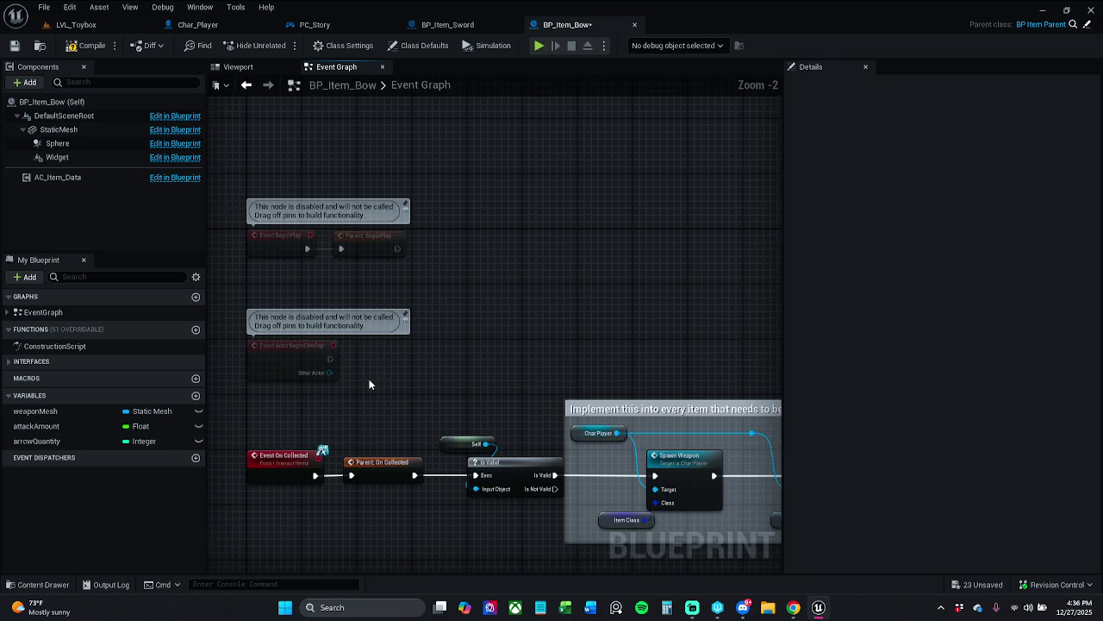
mouse_move(369, 384)
mouse_down()
mouse_move(248, 338)
mouse_move(308, 213)
mouse_up()
key(Delete)
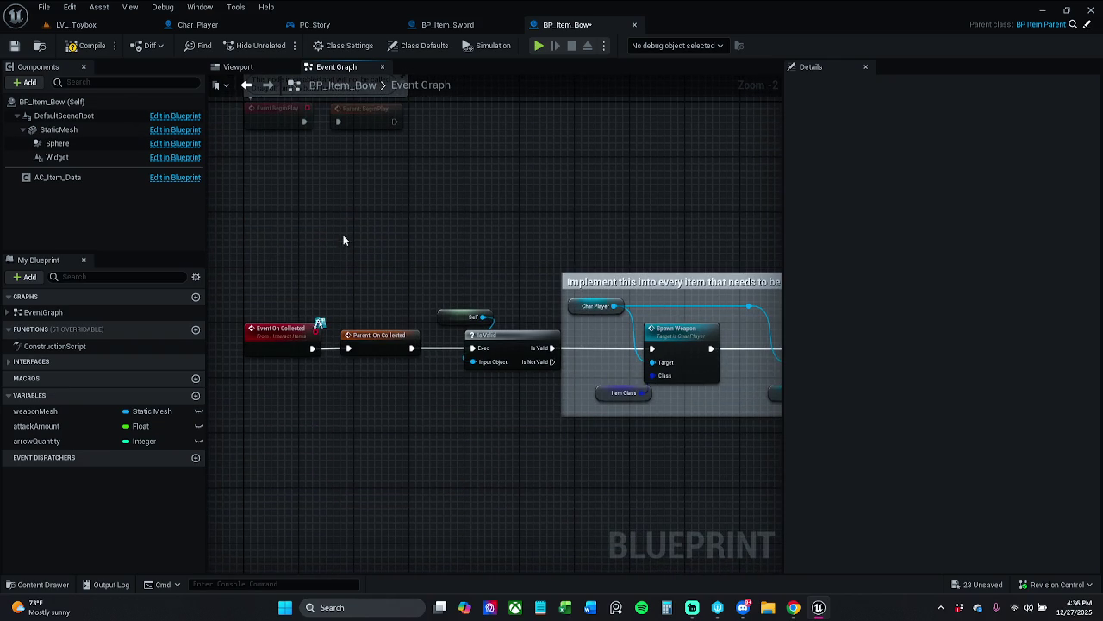
- Compile, enlarge the comment to enclose Attach Weapon Location, save, and select it with Char Player
click(83, 48)
mouse_move(574, 229)
mouse_down()
mouse_move(545, 202)
mouse_move(600, 206)
mouse_move(438, 221)
mouse_move(679, 227)
mouse_up()
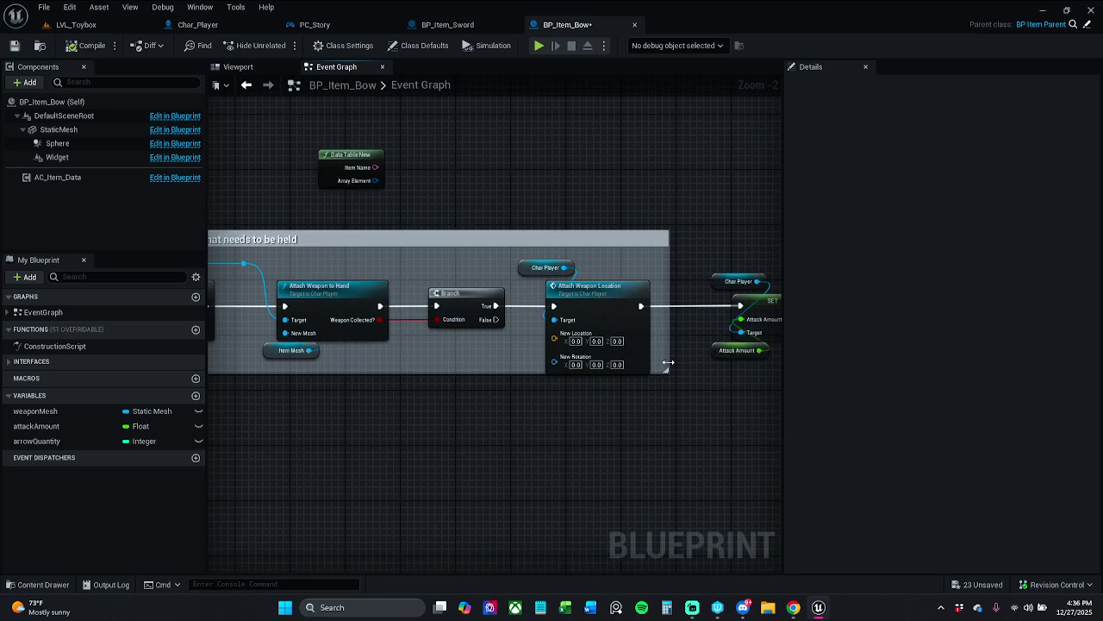
drag(668, 372, 677, 389)
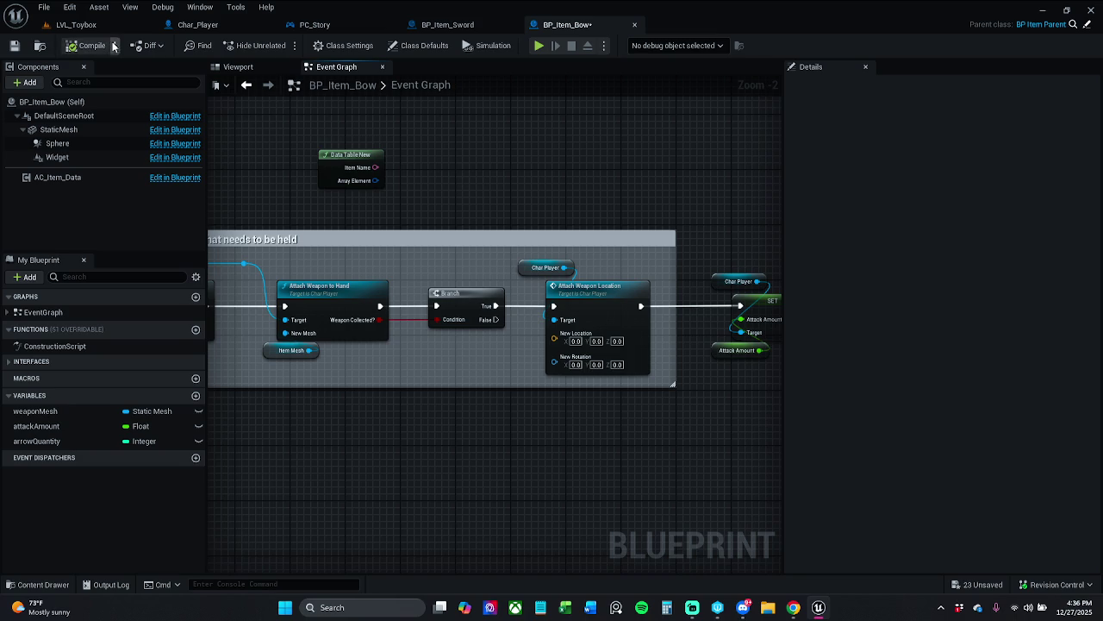
click(14, 46)
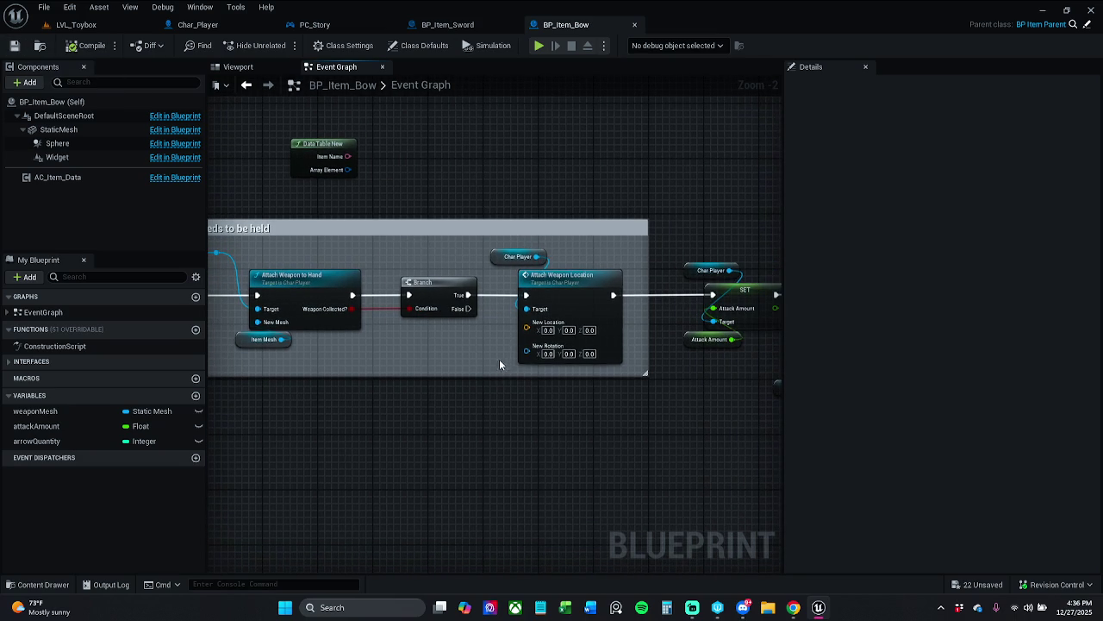
drag(593, 269, 595, 252)
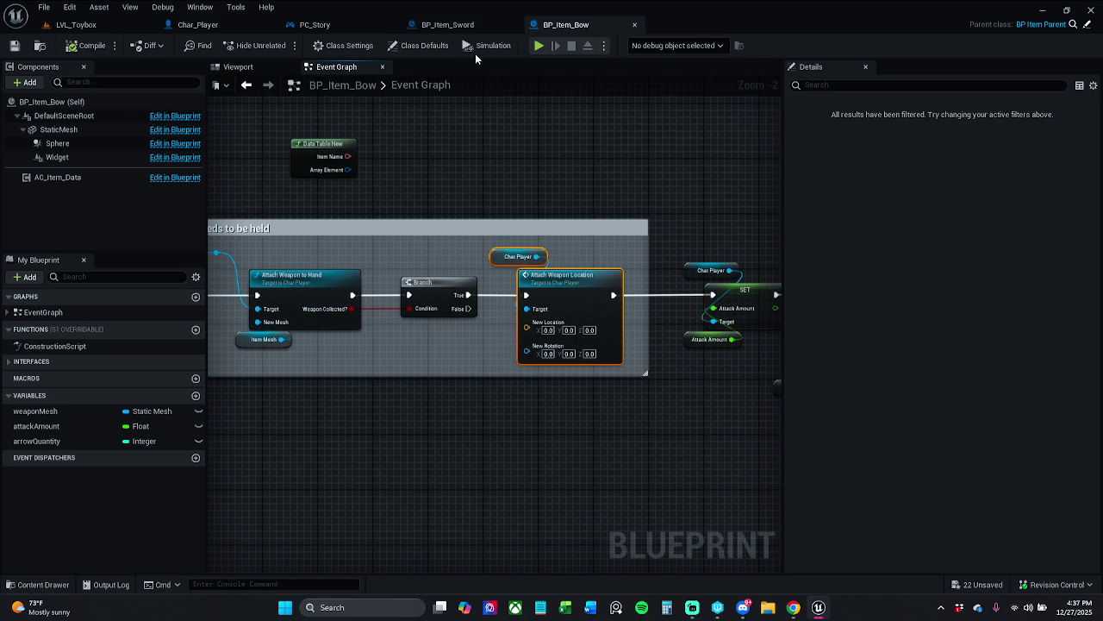
- Paste the Attach Weapon Location and Char Player nodes into an empty area of BP_Item_Sword's graph
click(459, 29)
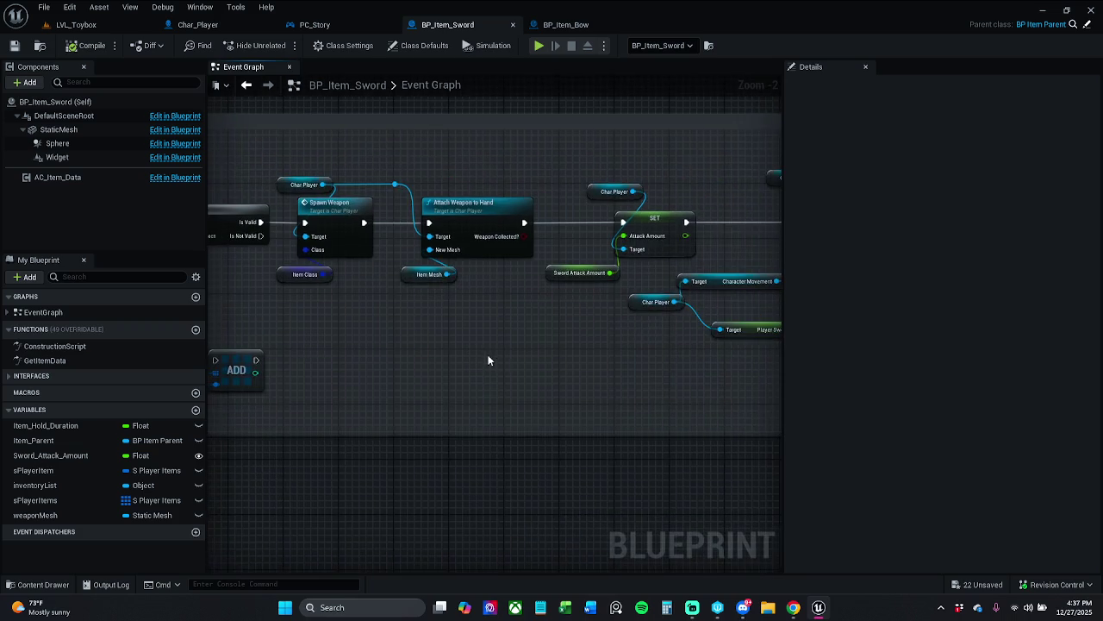
scroll(473, 380, down, 2)
scroll(462, 401, down, 3)
scroll(451, 402, up, 3)
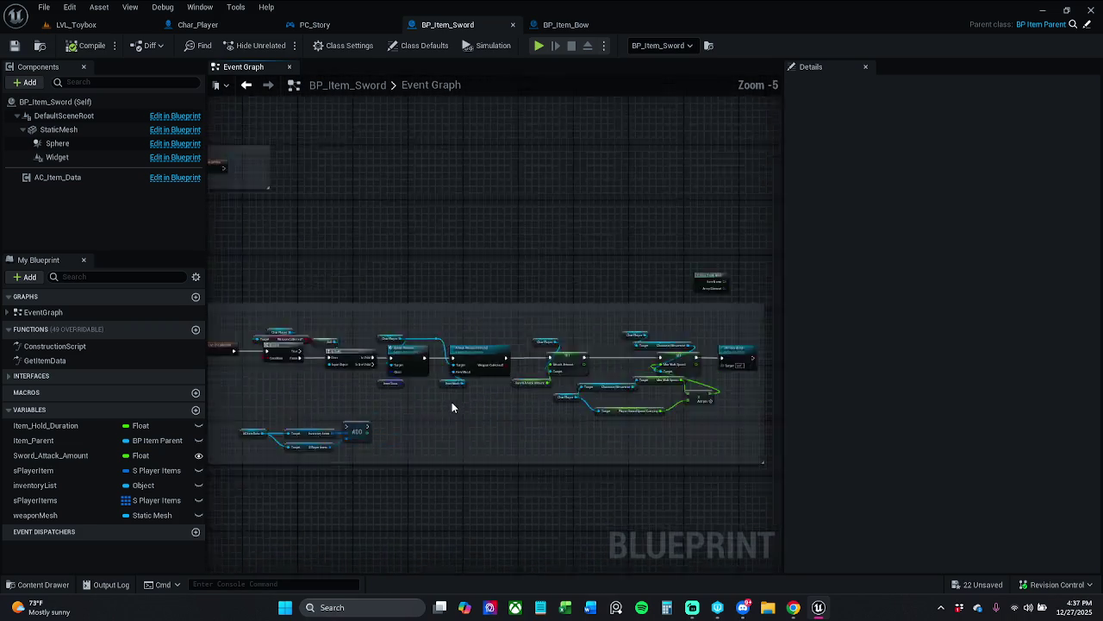
mouse_move(486, 392)
mouse_down()
mouse_move(483, 357)
mouse_move(513, 331)
mouse_up()
key(ctrl+v)
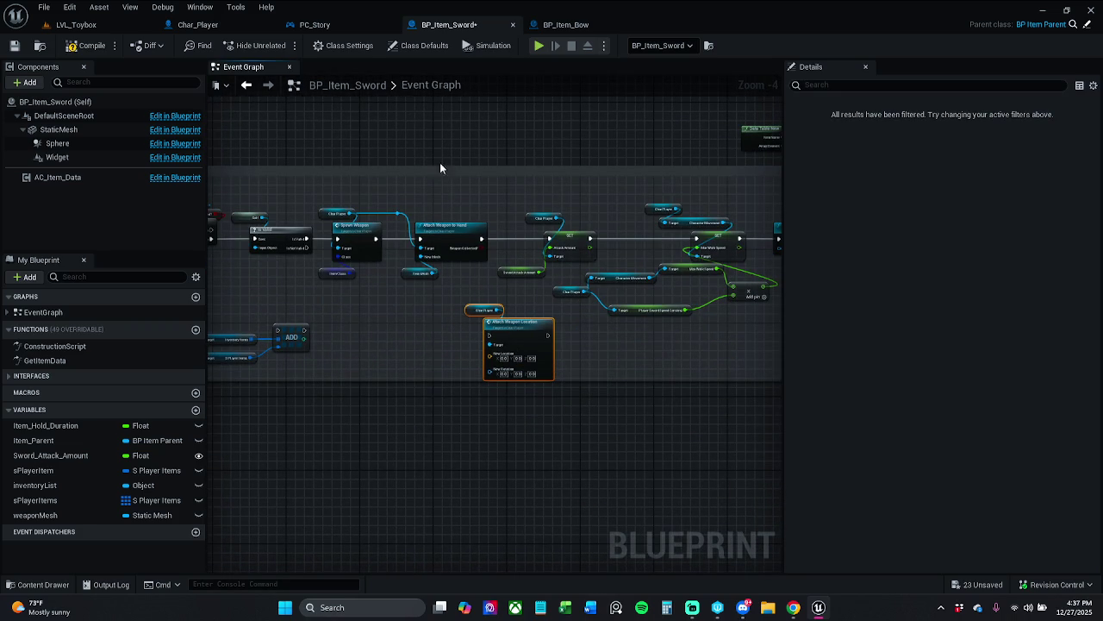
- Compare with BP_Item_Bow, then go to LVL_Toybox and fly to an overhead view
click(566, 24)
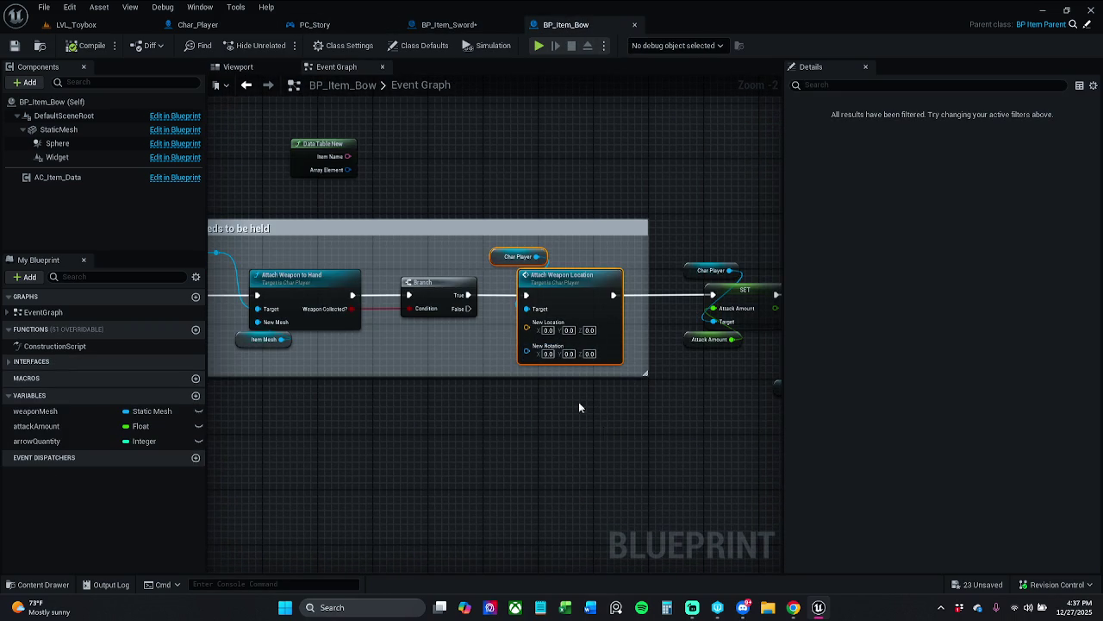
click(444, 24)
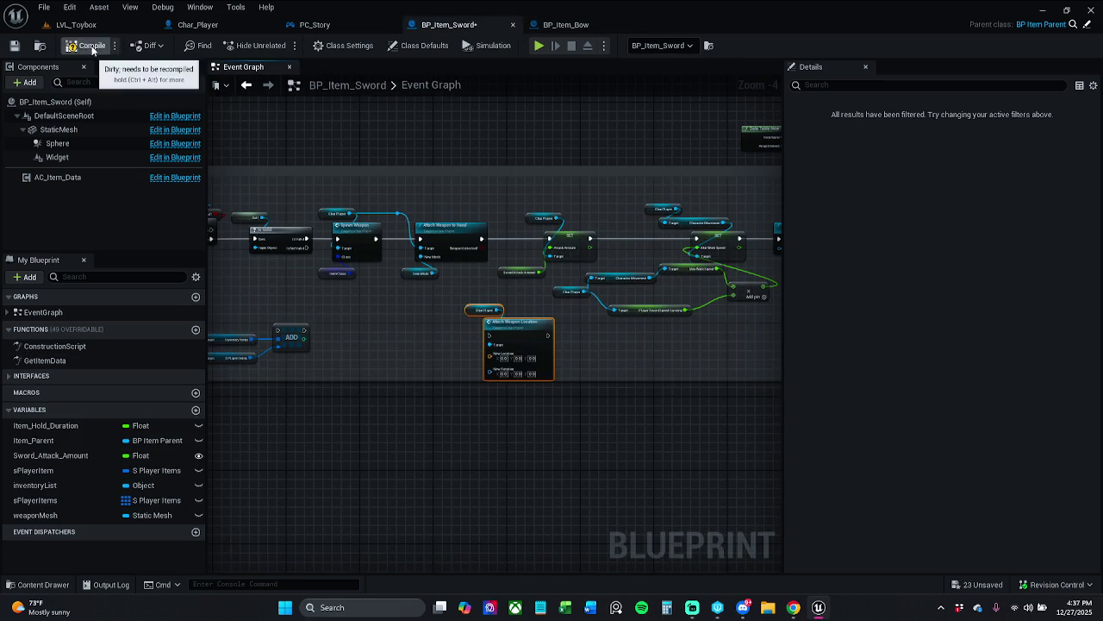
click(77, 24)
drag(403, 317, 412, 285)
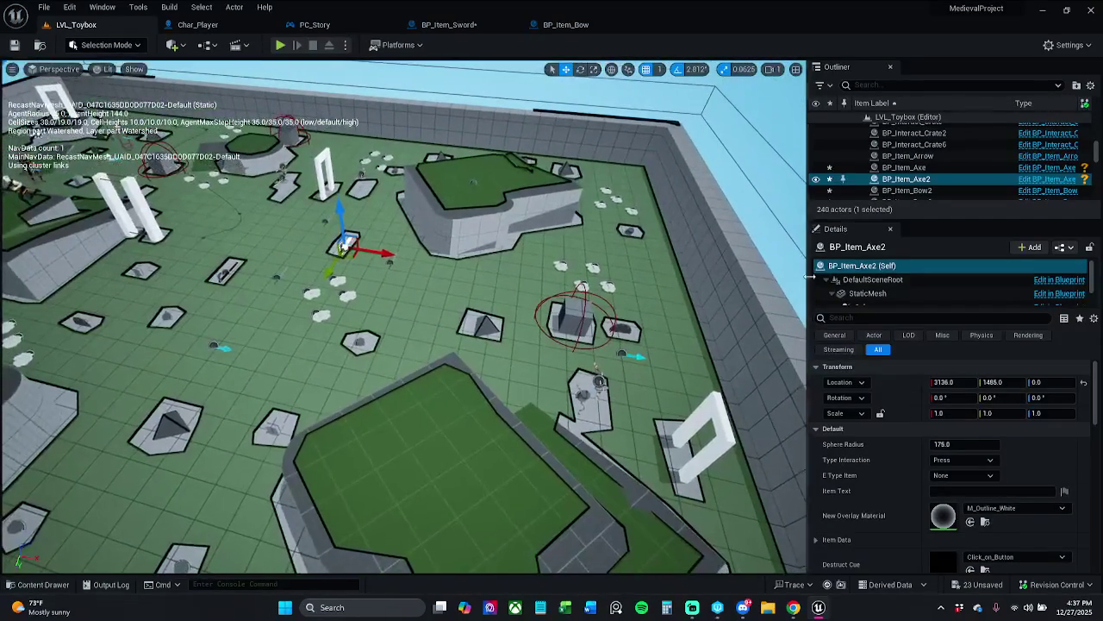
- Open BP_Item_Axe and shift the nodes after Attach Weapon to Hand right to make room
click(953, 168)
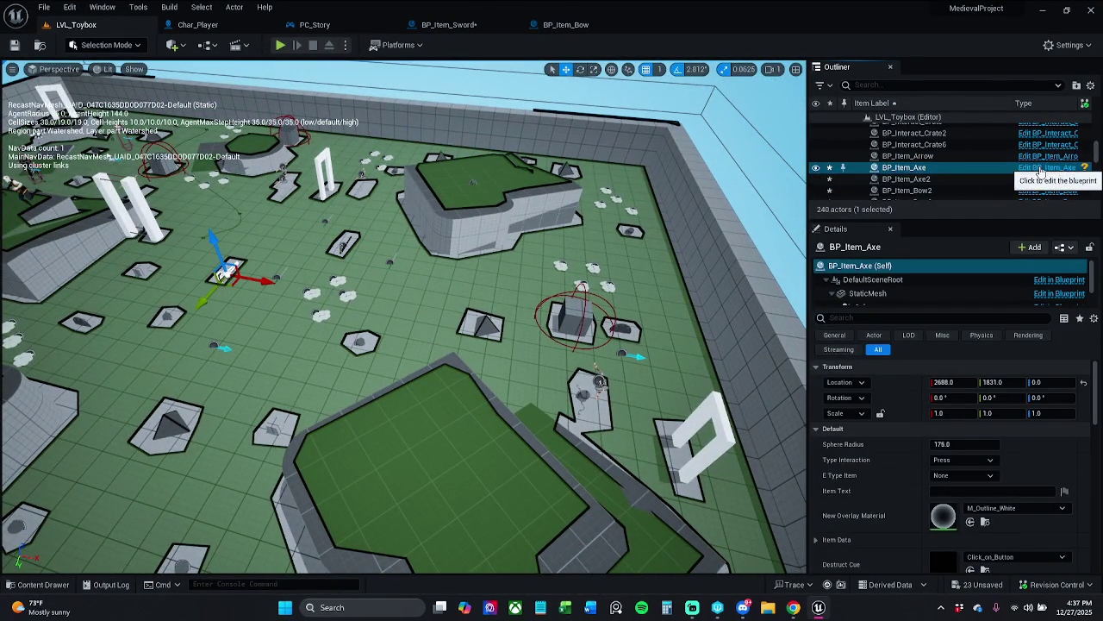
click(1041, 168)
drag(609, 319, 477, 304)
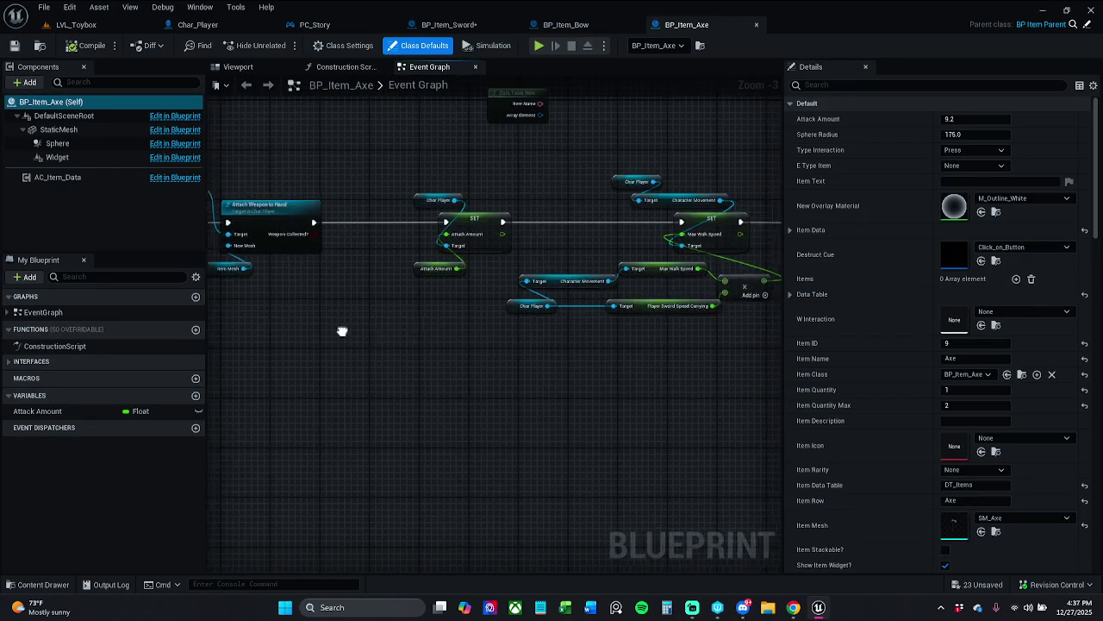
scroll(403, 262, down, 2)
mouse_move(397, 214)
mouse_down()
mouse_move(596, 314)
mouse_move(602, 295)
mouse_up()
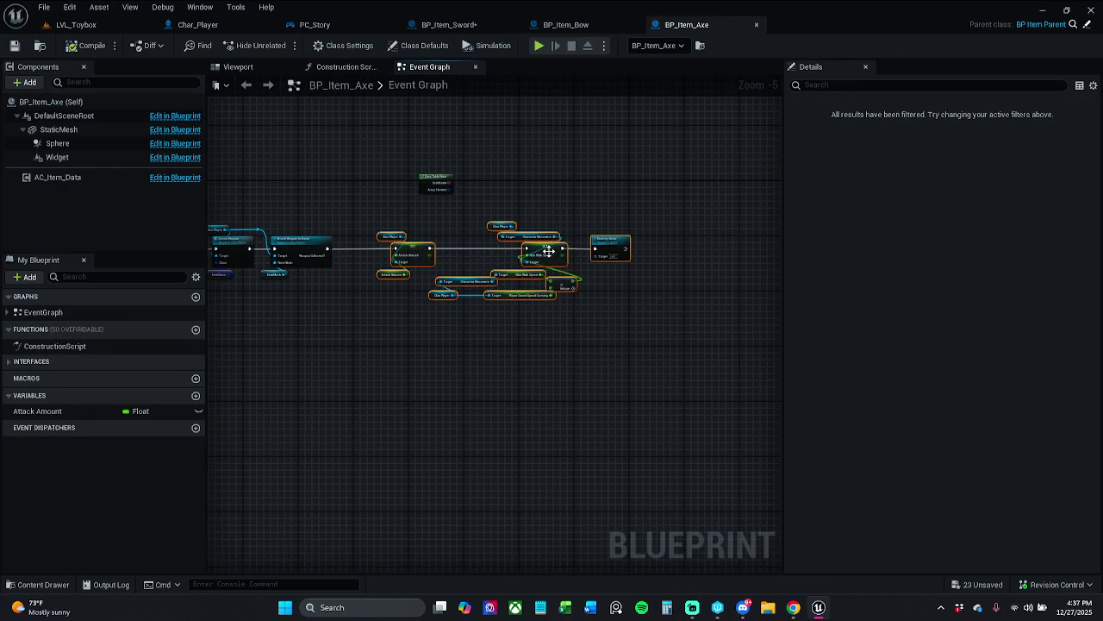
drag(548, 251, 643, 251)
scroll(349, 254, up, 4)
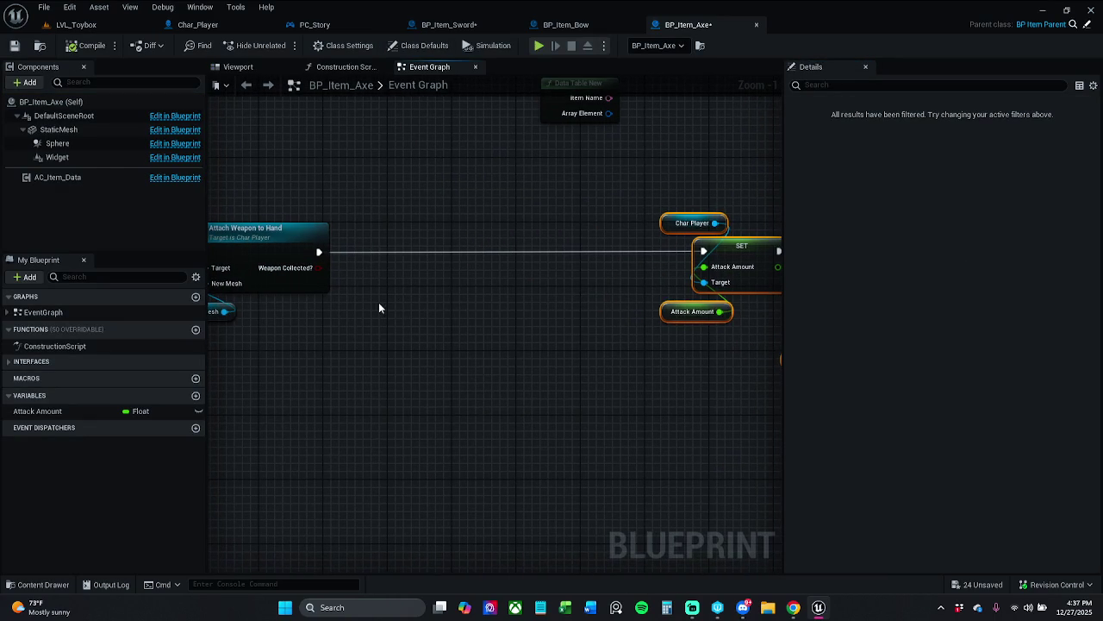
- Add a Branch checking Weapon Collected? and paste Attach Weapon Location with Char Player beside it
key(b)
click(319, 269)
drag(349, 255, 396, 254)
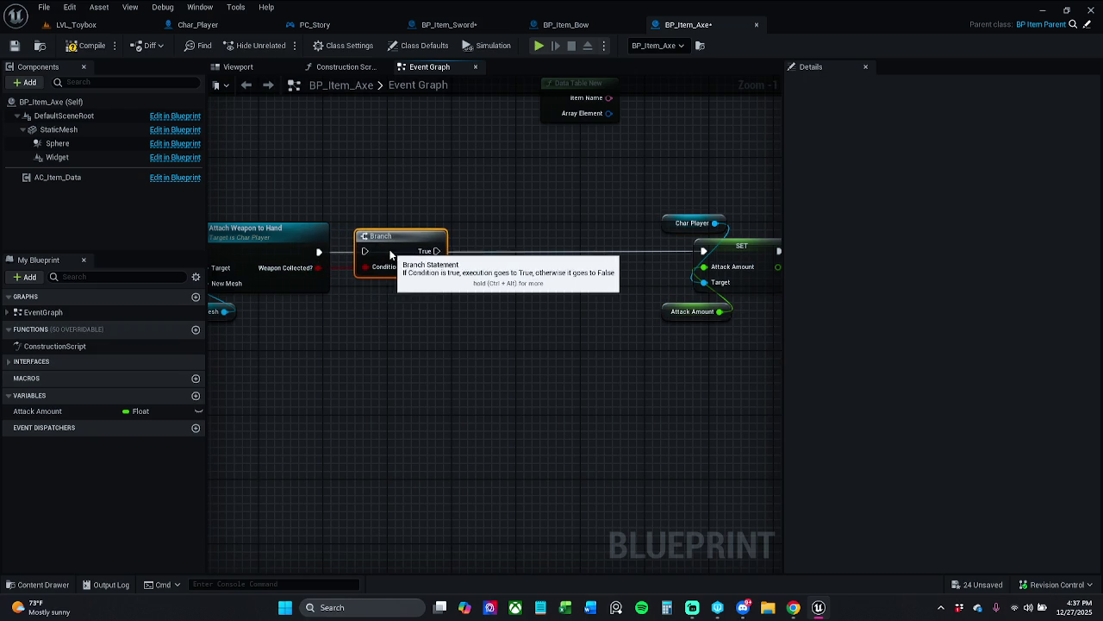
click(455, 423)
key(ctrl+v)
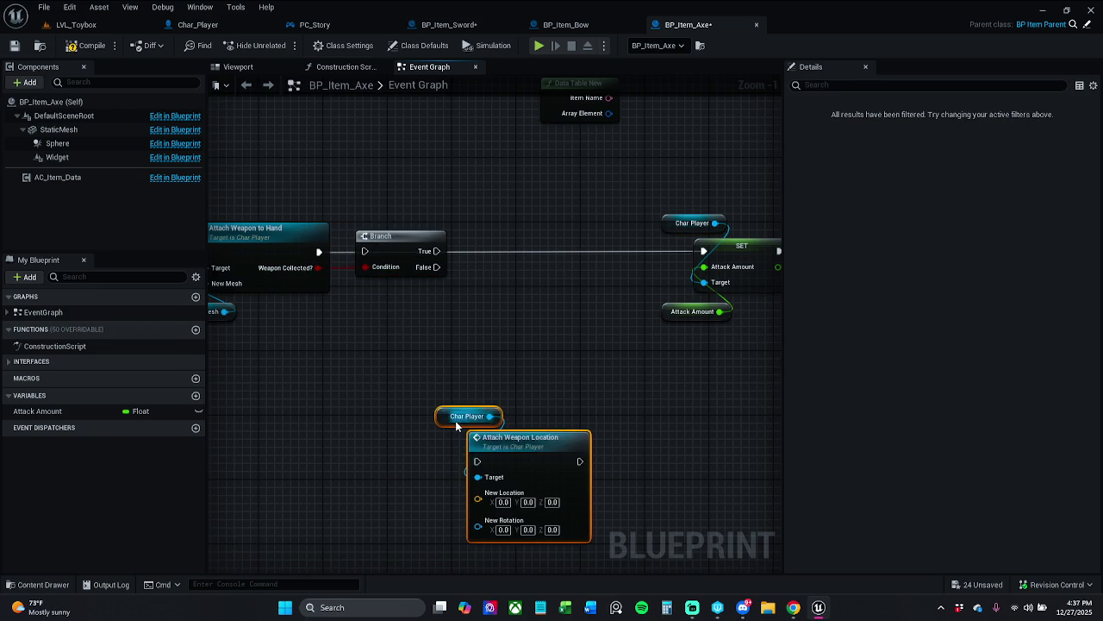
mouse_move(476, 428)
mouse_down()
mouse_move(518, 231)
mouse_move(535, 231)
mouse_up()
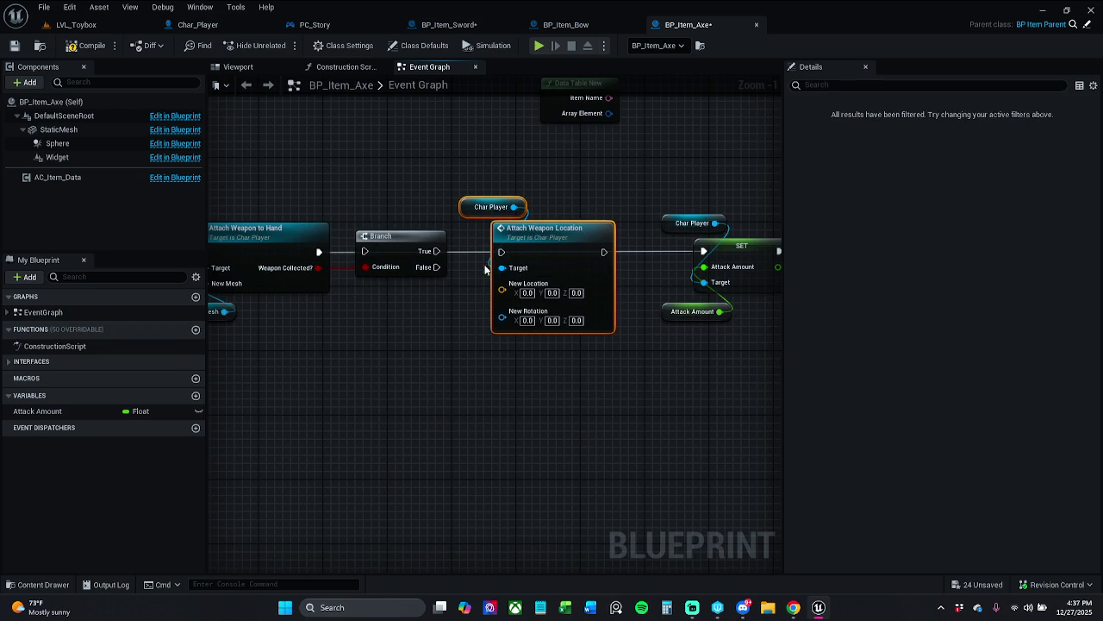
- Wire Attach Weapon to Hand into the Branch and Attach Weapon Location into SET, then save
drag(364, 251, 320, 252)
mouse_move(604, 252)
mouse_down()
mouse_move(705, 252)
mouse_move(534, 269)
mouse_up()
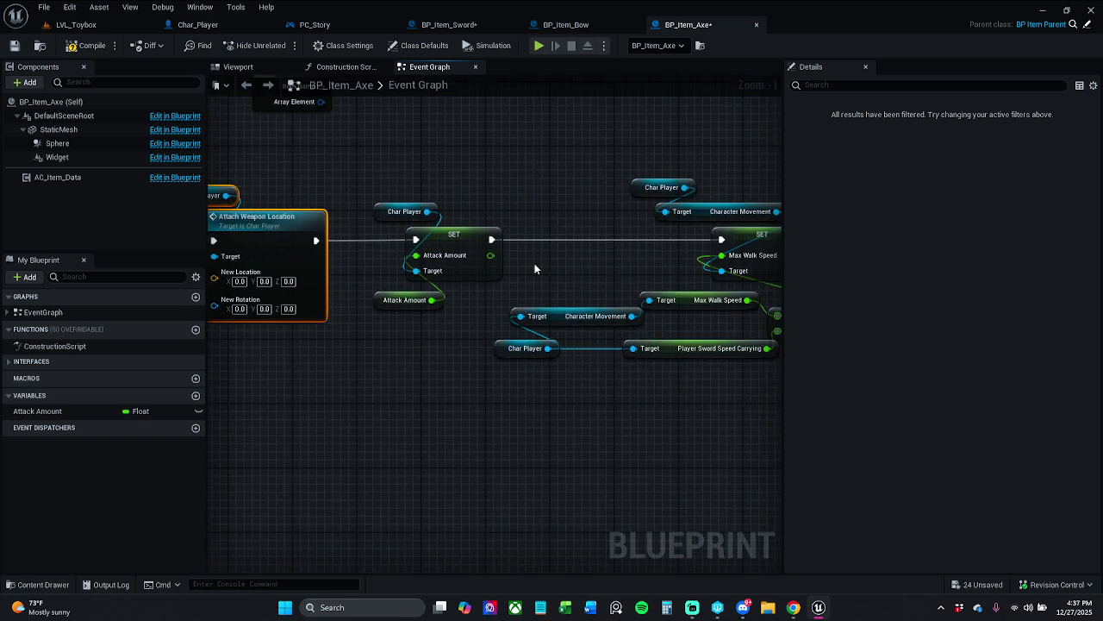
scroll(541, 263, down, 2)
scroll(547, 259, down, 1)
scroll(641, 271, up, 1)
scroll(670, 273, down, 1)
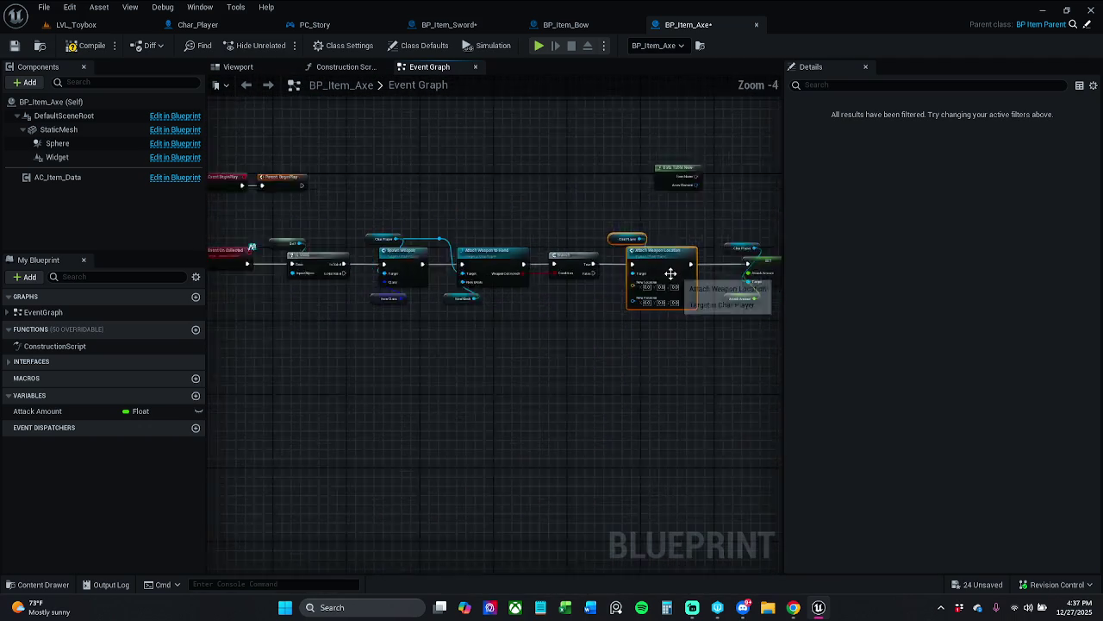
scroll(671, 273, down, 1)
scroll(667, 259, up, 2)
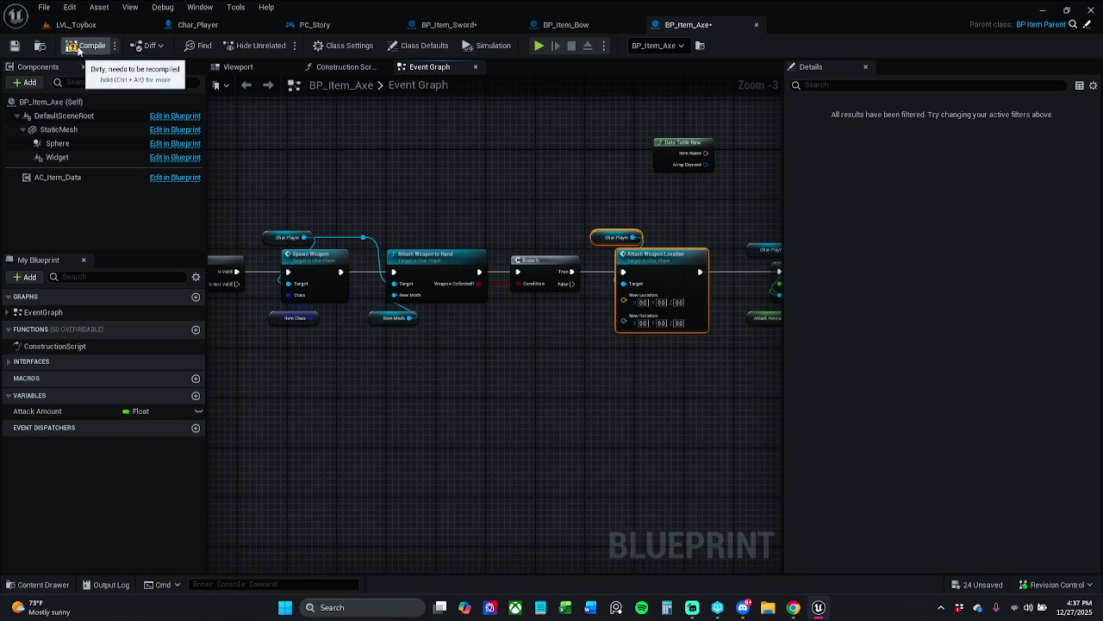
click(15, 47)
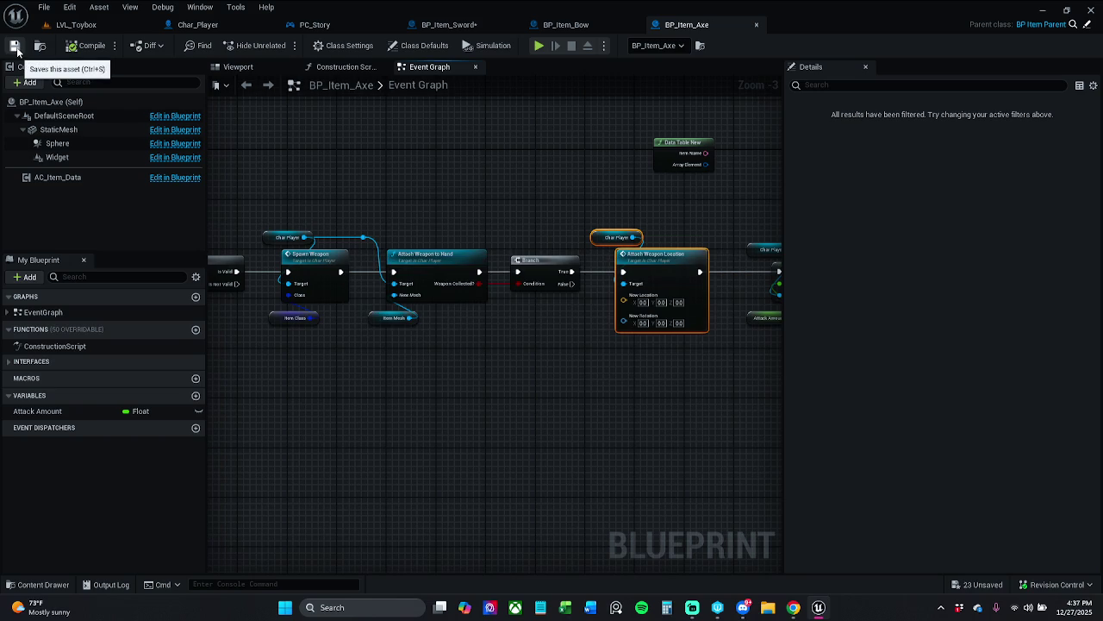
click(473, 27)
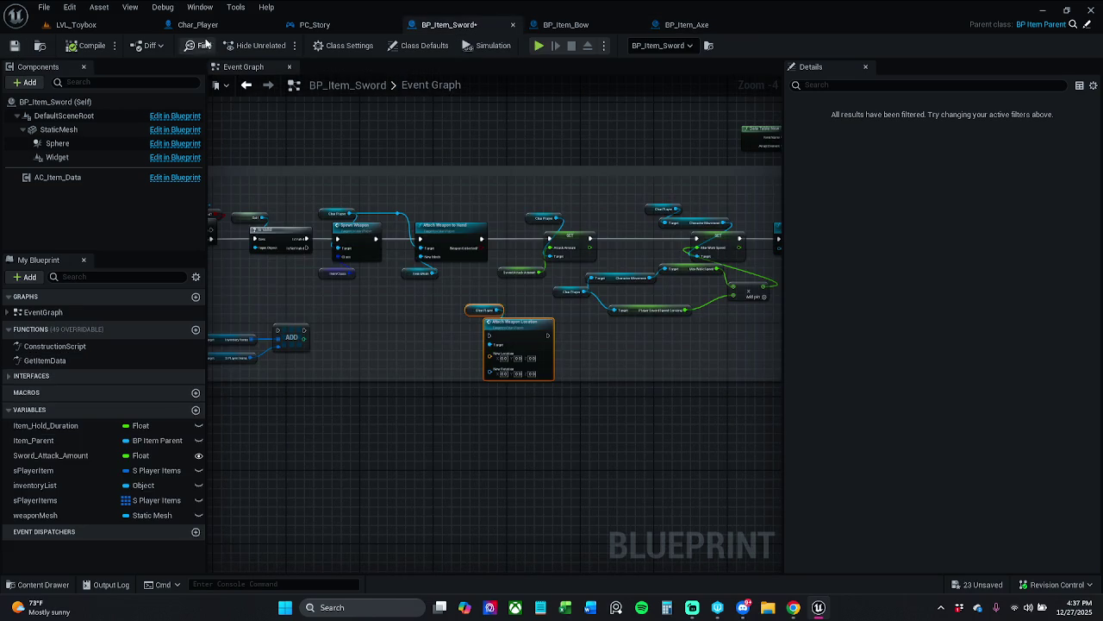
- In BP_Item_Sword, open a gap and wire Attach Weapon Location onto the execution line into SET
click(14, 45)
mouse_move(409, 200)
mouse_down()
mouse_move(495, 250)
mouse_move(786, 310)
mouse_up()
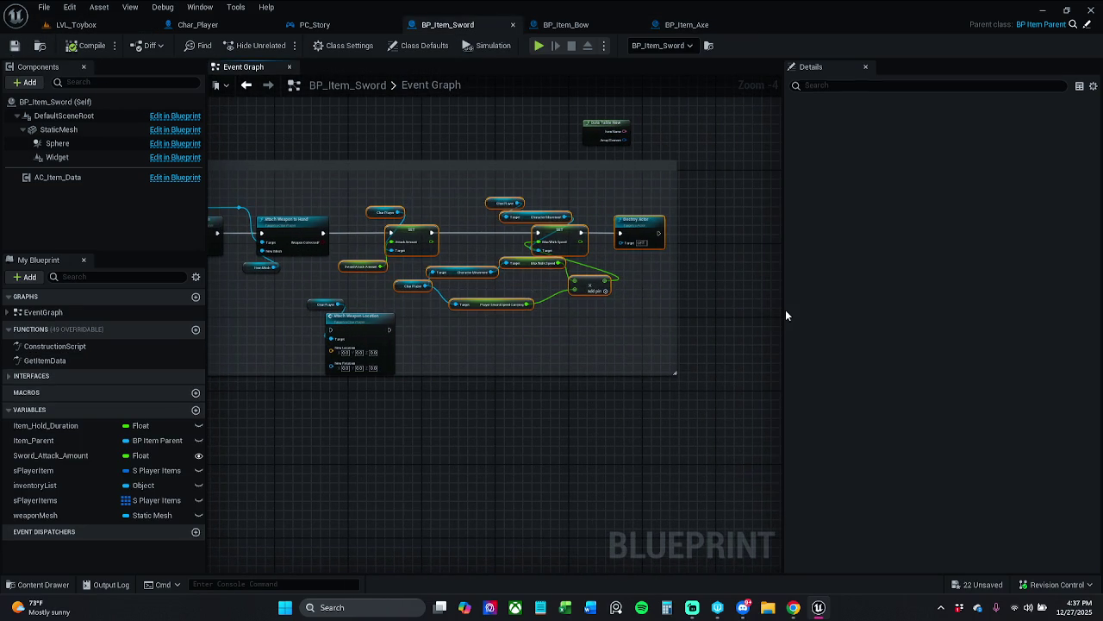
drag(416, 237, 579, 235)
mouse_move(372, 333)
mouse_down()
mouse_move(415, 227)
mouse_move(383, 220)
mouse_move(293, 238)
mouse_up()
scroll(383, 221, up, 3)
drag(475, 232, 692, 232)
scroll(503, 179, down, 4)
- Tidy the downstream nodes, widen the comment box to include Destroy Actor, and save
mouse_move(484, 174)
mouse_down()
mouse_move(545, 229)
mouse_move(736, 290)
mouse_up()
scroll(580, 214, up, 3)
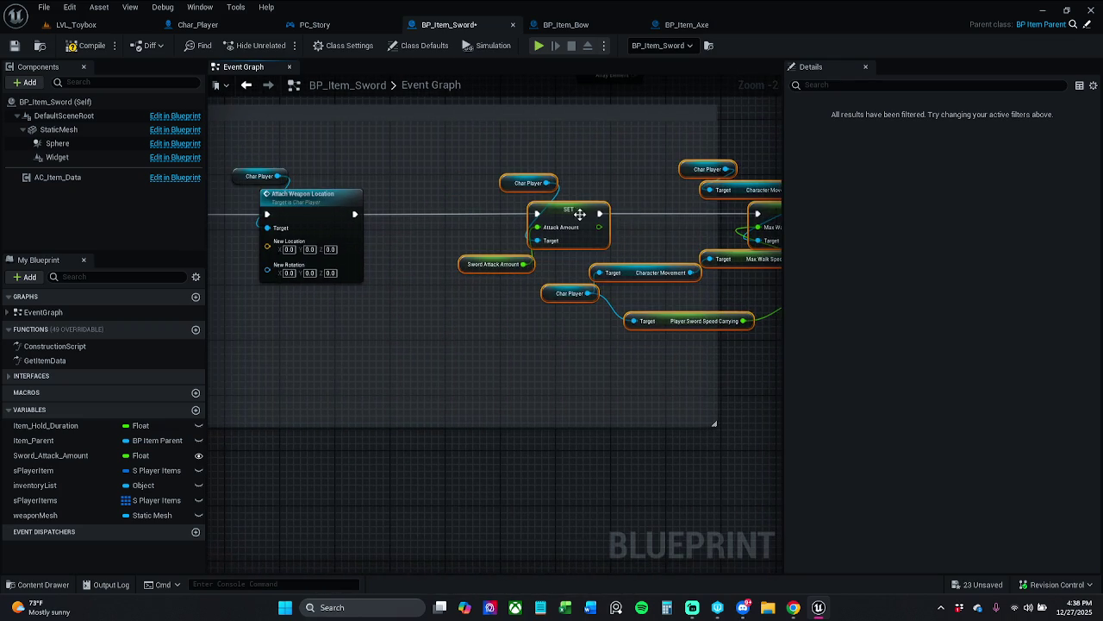
drag(581, 213, 511, 214)
click(533, 179)
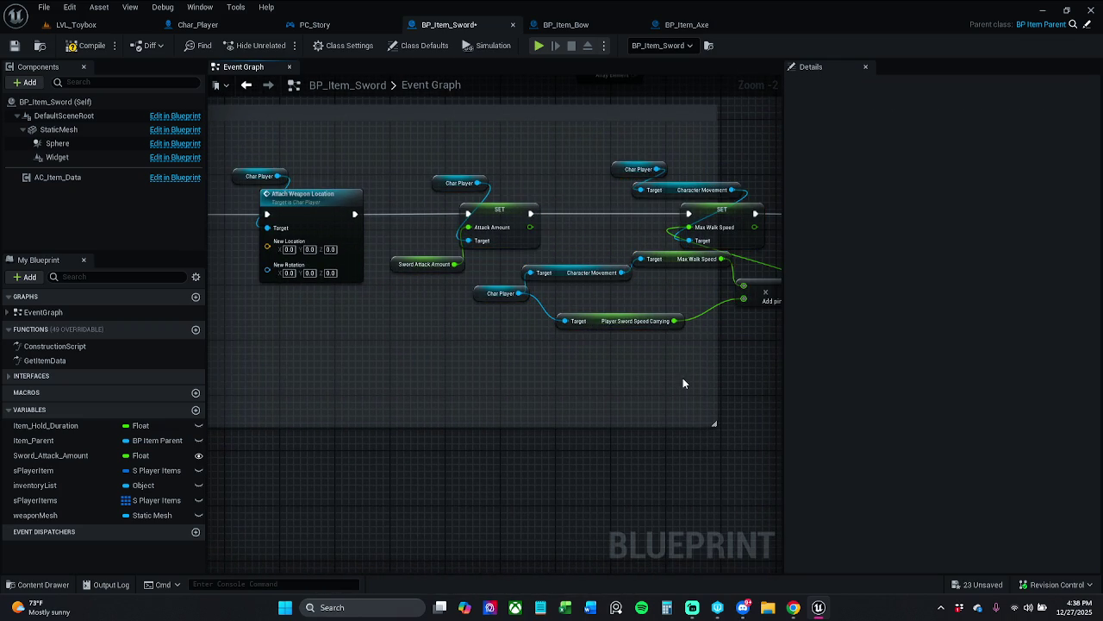
drag(683, 383, 576, 387)
drag(608, 428, 771, 454)
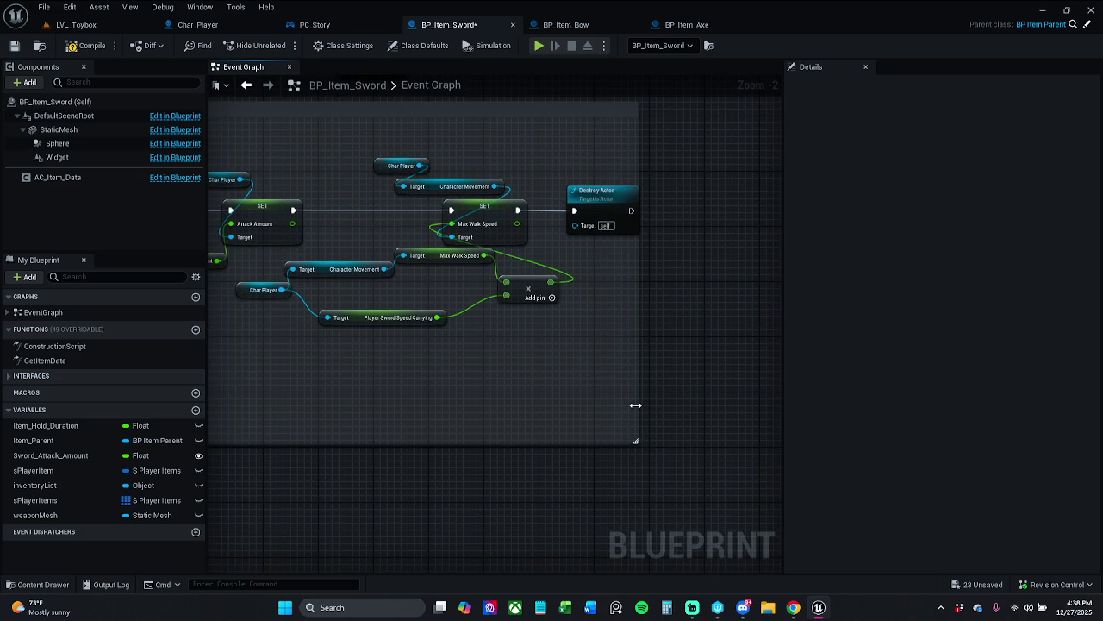
drag(636, 405, 657, 406)
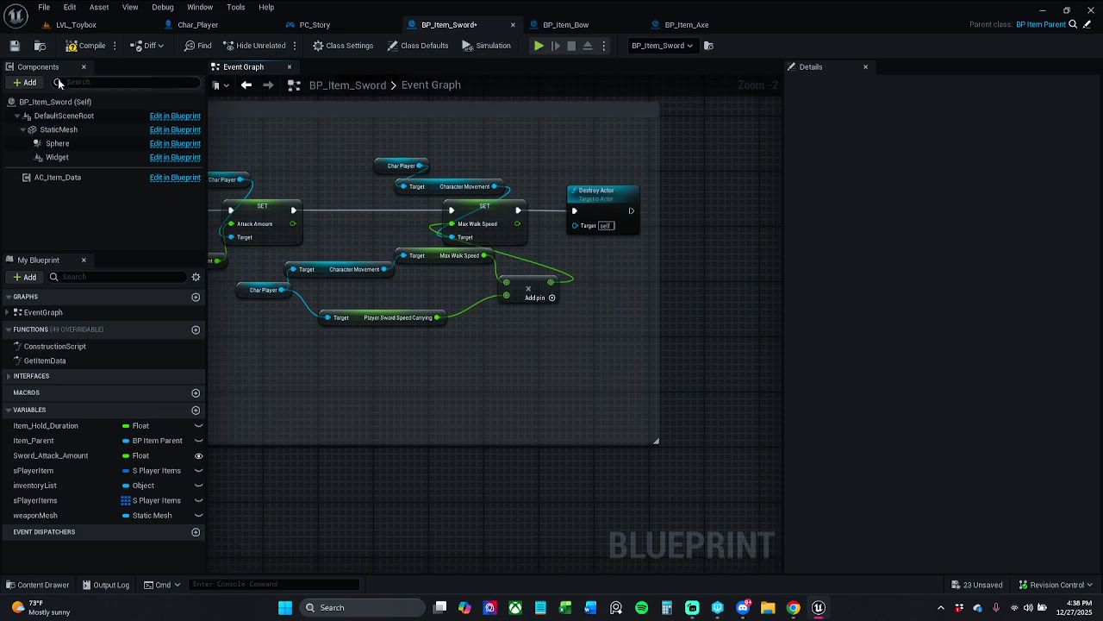
click(15, 46)
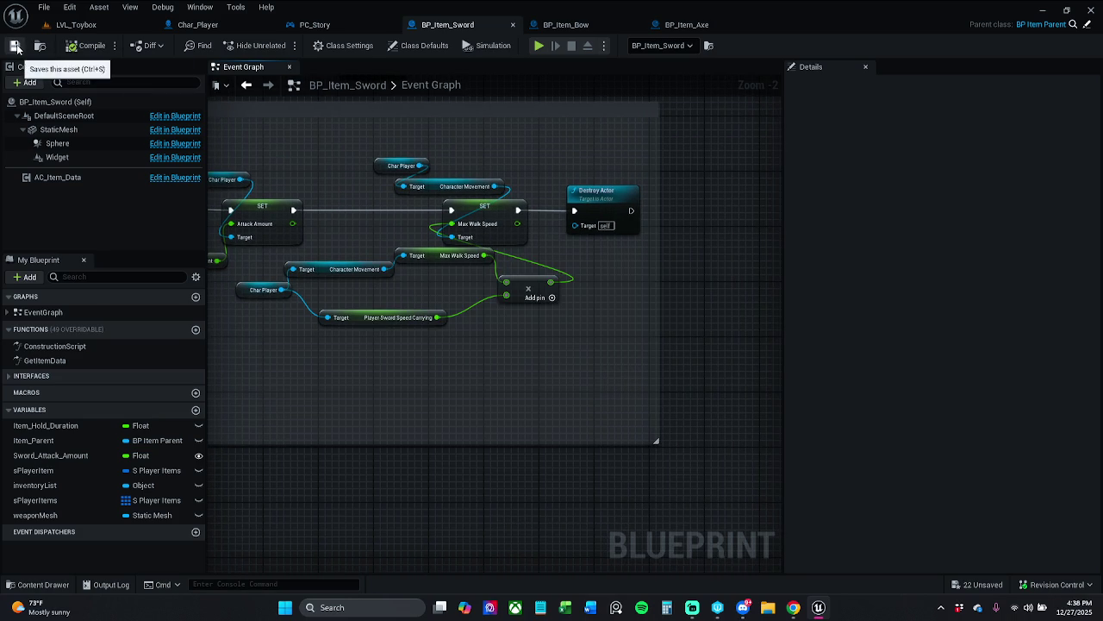
- Bring Attach Weapon Location back into view and switch to Char_Player's Attach Weapon to Hand function
drag(298, 200, 583, 209)
mouse_move(442, 185)
mouse_down()
mouse_move(520, 194)
mouse_move(442, 204)
mouse_up()
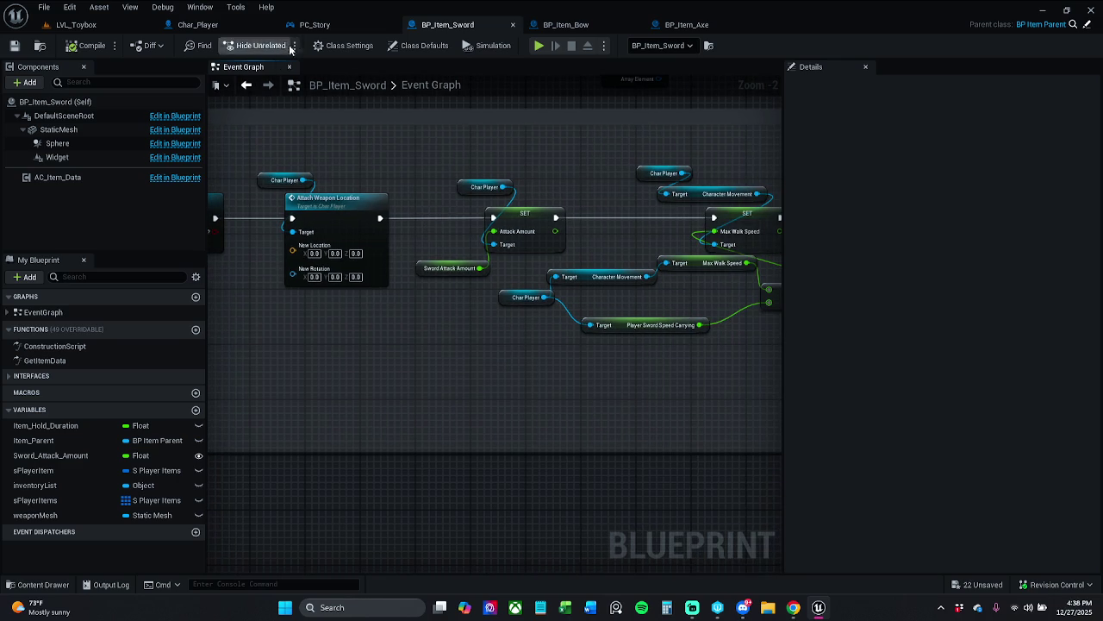
click(215, 28)
scroll(368, 241, down, 4)
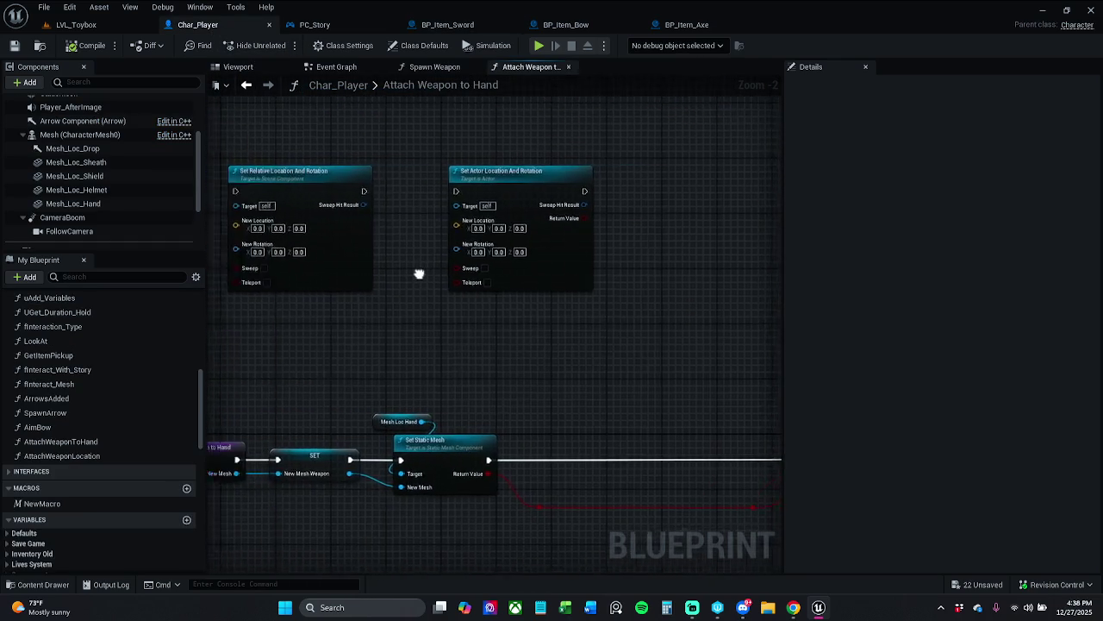
- Delete the Set Relative/Actor Location And Rotation nodes, wire Return Value into Weapon Collected?, and save
drag(368, 155, 616, 241)
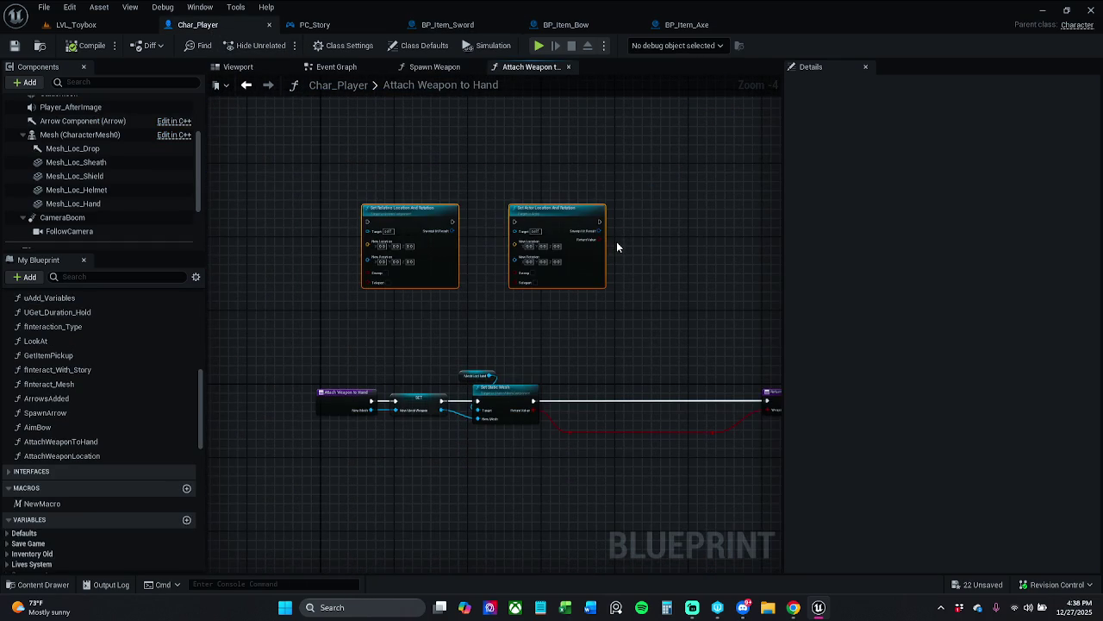
key(Delete)
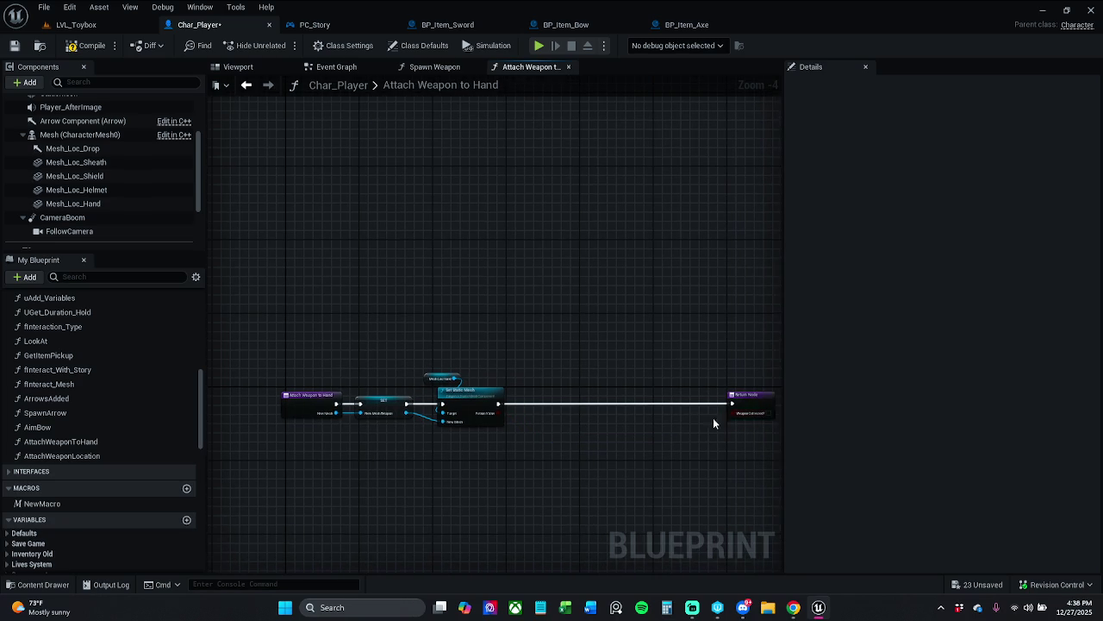
drag(749, 403, 472, 418)
scroll(573, 405, up, 3)
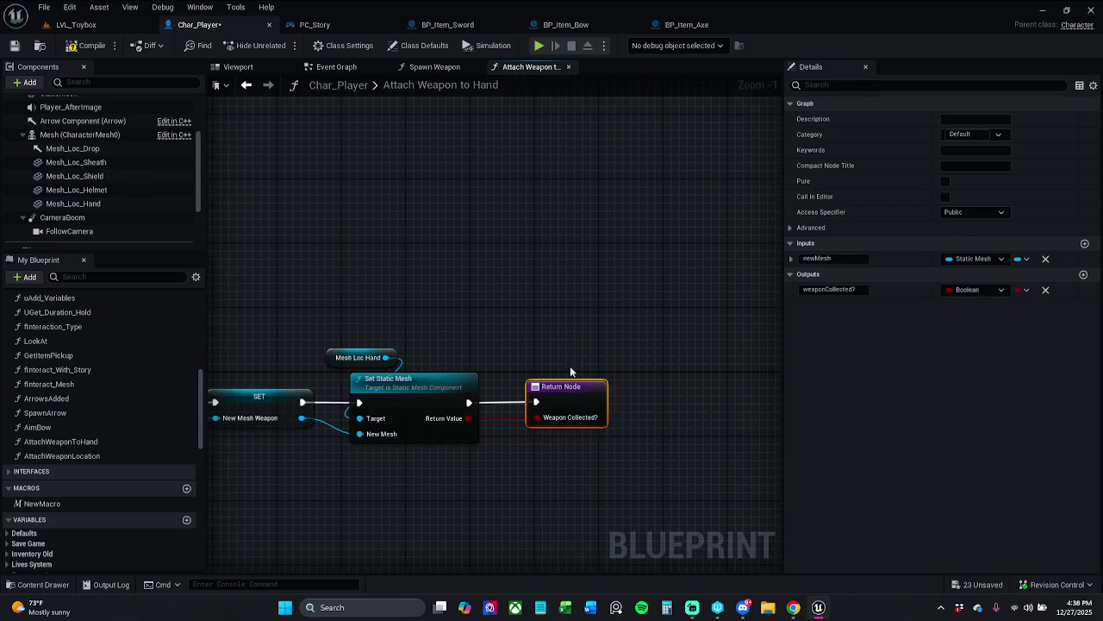
click(465, 323)
scroll(566, 296, down, 1)
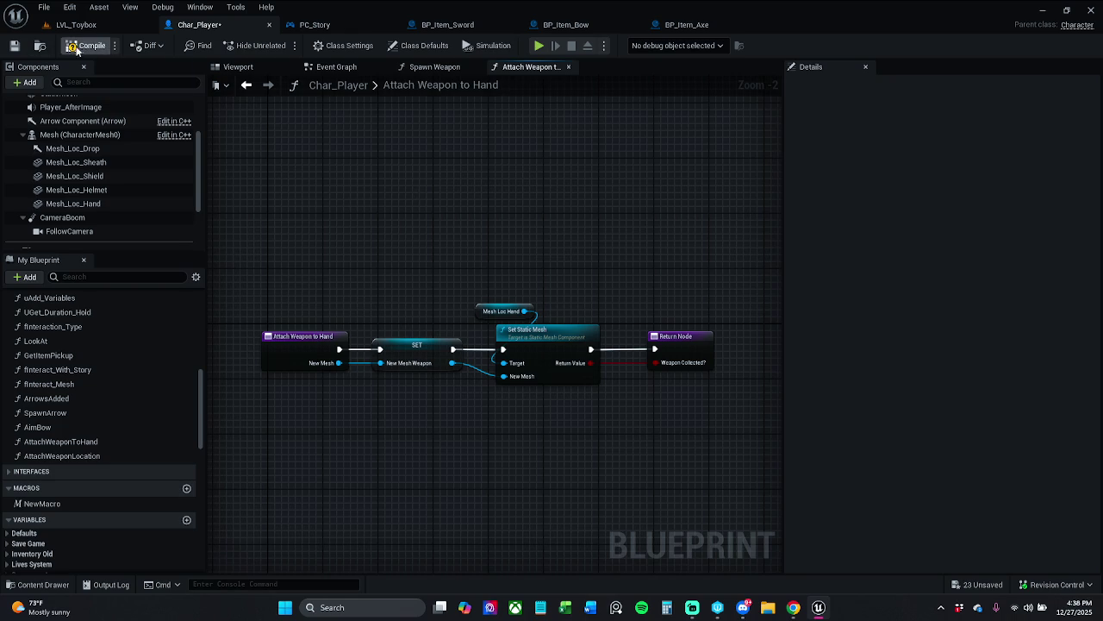
click(14, 46)
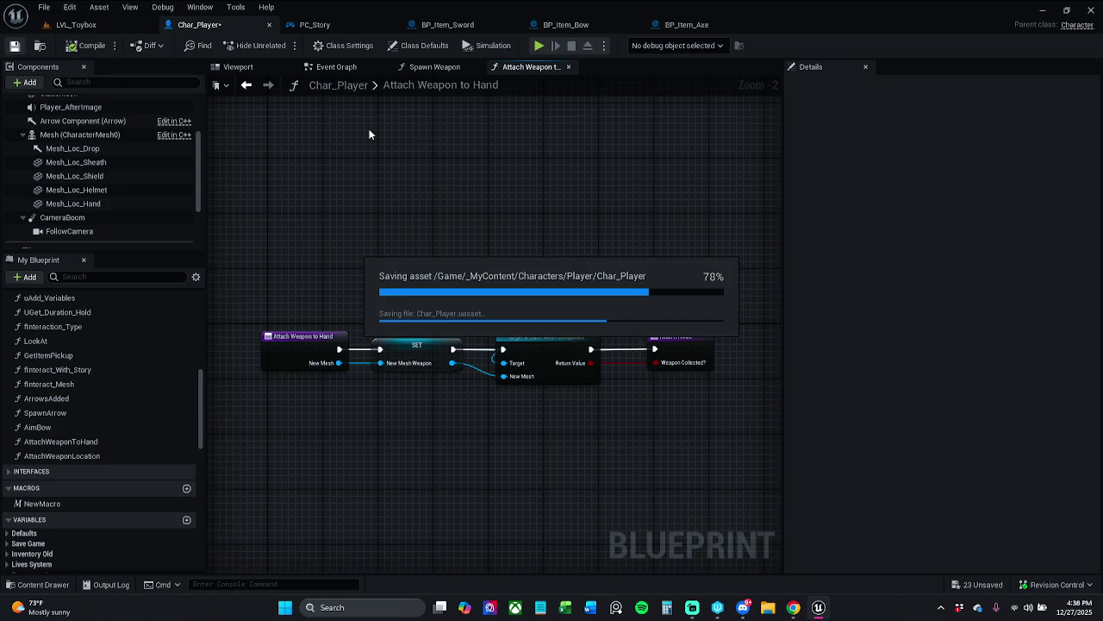
- Look over the PC_Story blueprint, then close its tab
click(316, 24)
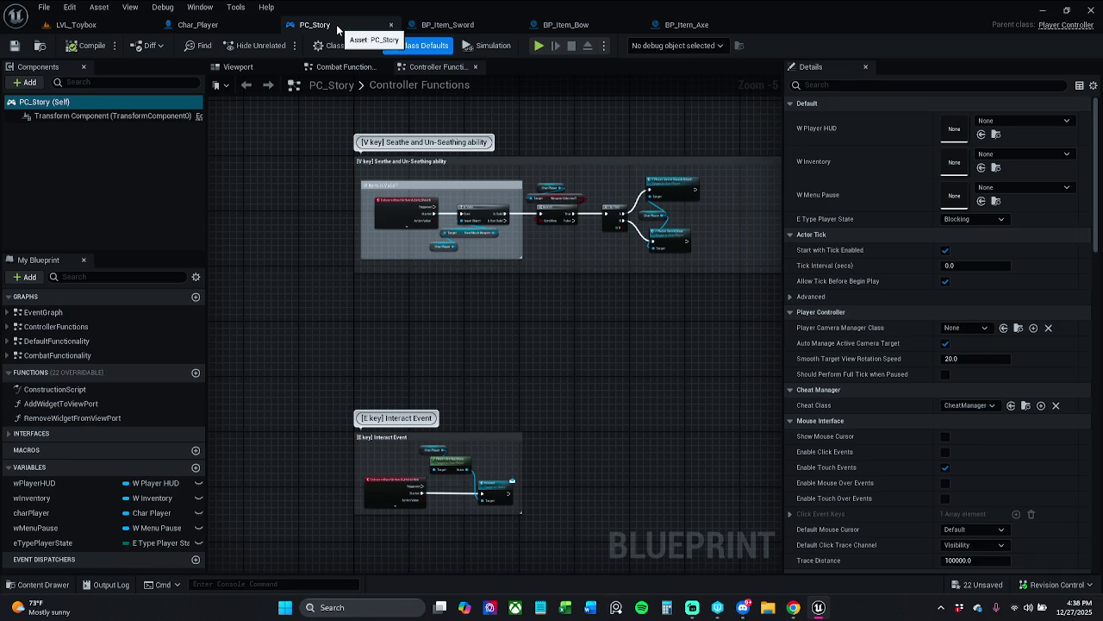
scroll(388, 268, down, 5)
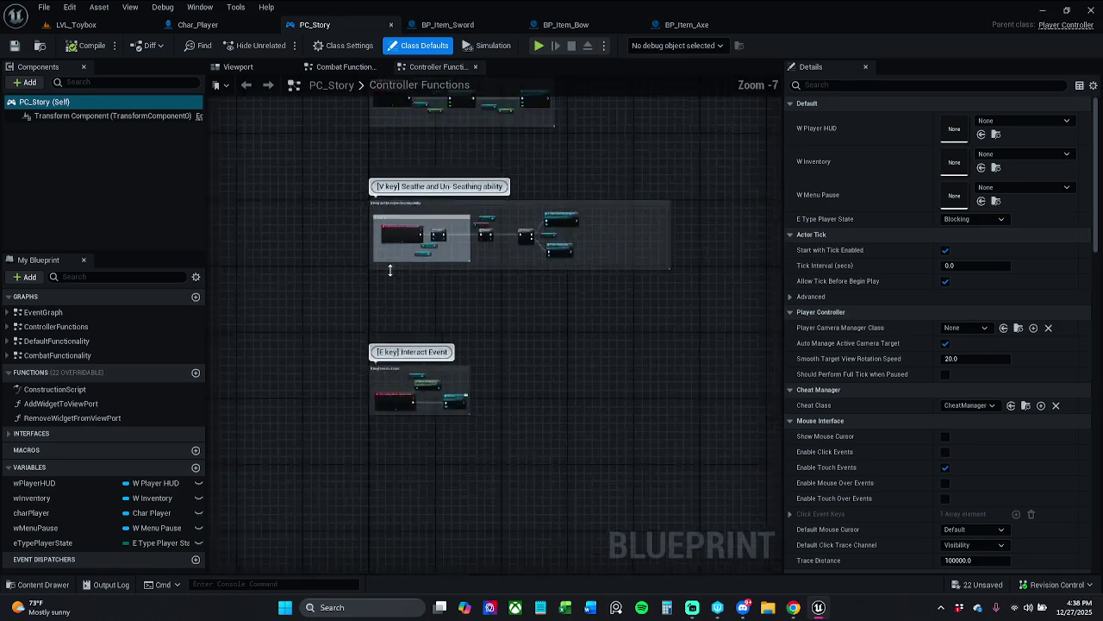
scroll(419, 317, up, 2)
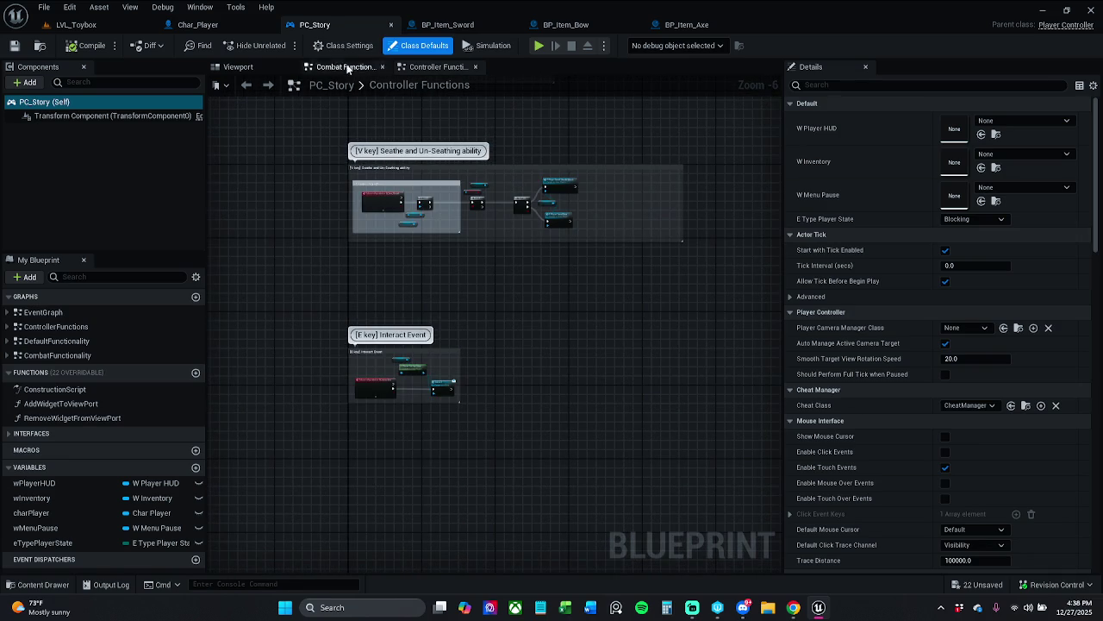
click(392, 25)
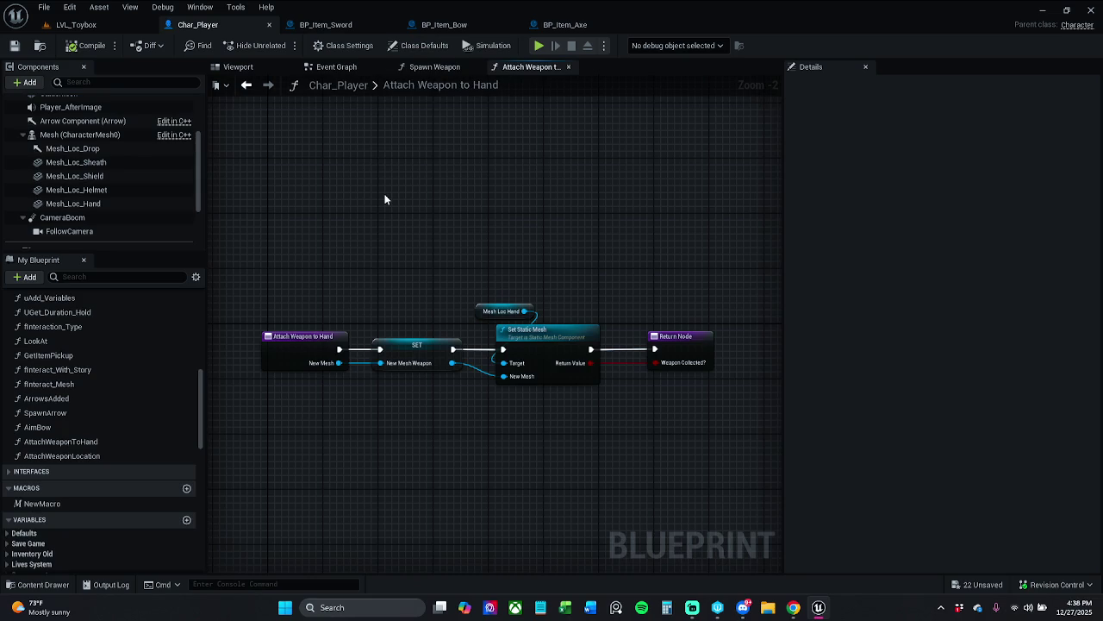
- Glance at BP_Item_Sword's graph, then show Char_Player's Viewport with the character mesh and its sockets
click(335, 26)
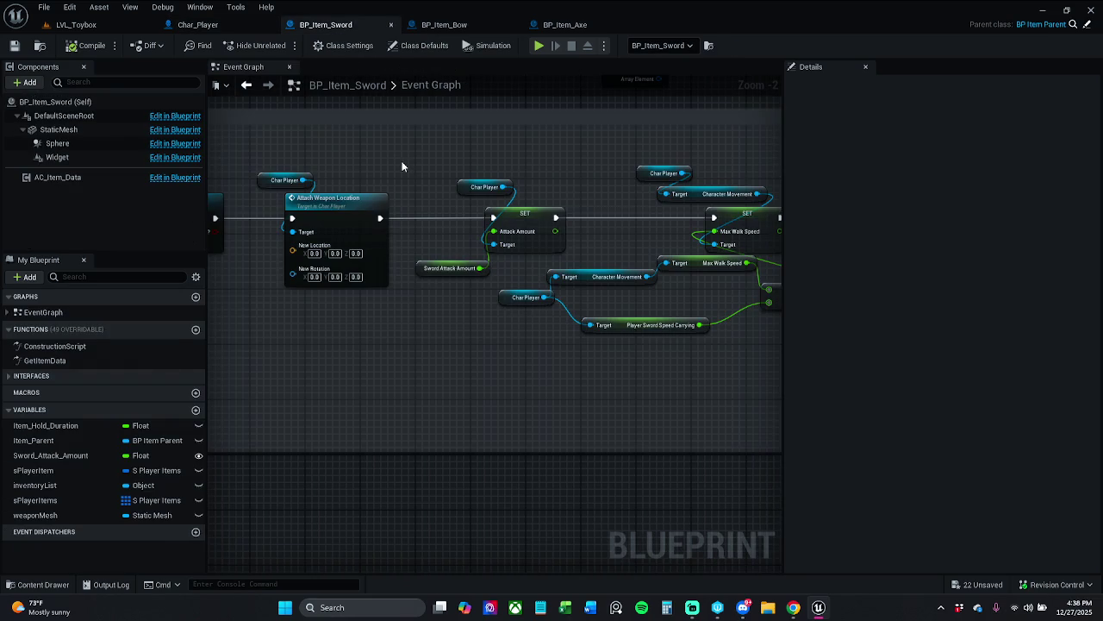
scroll(505, 172, down, 2)
scroll(518, 177, up, 1)
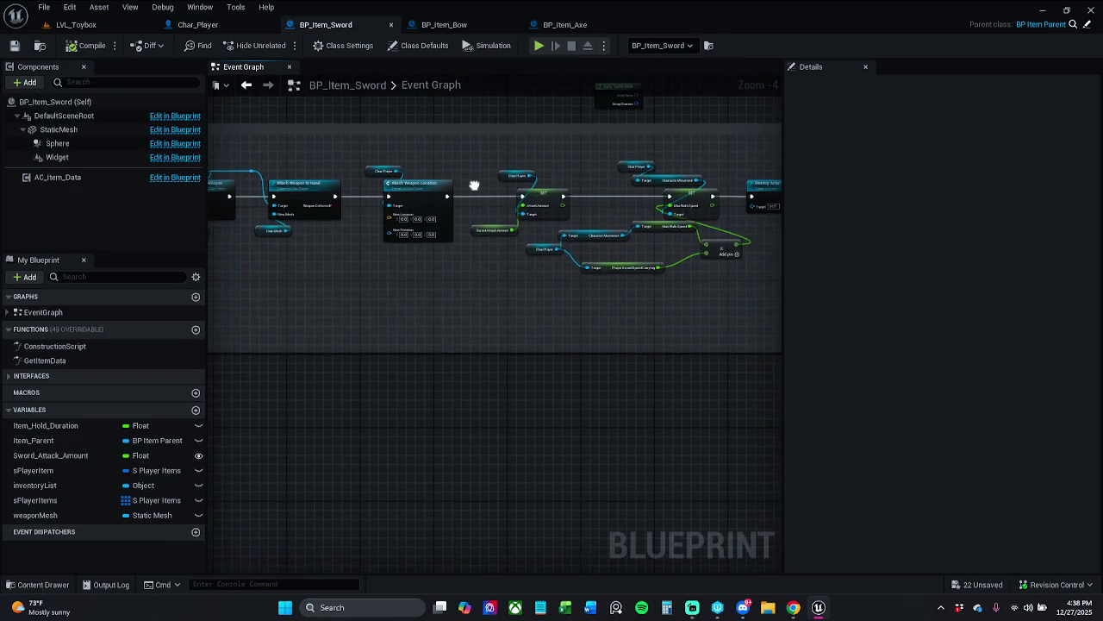
click(198, 25)
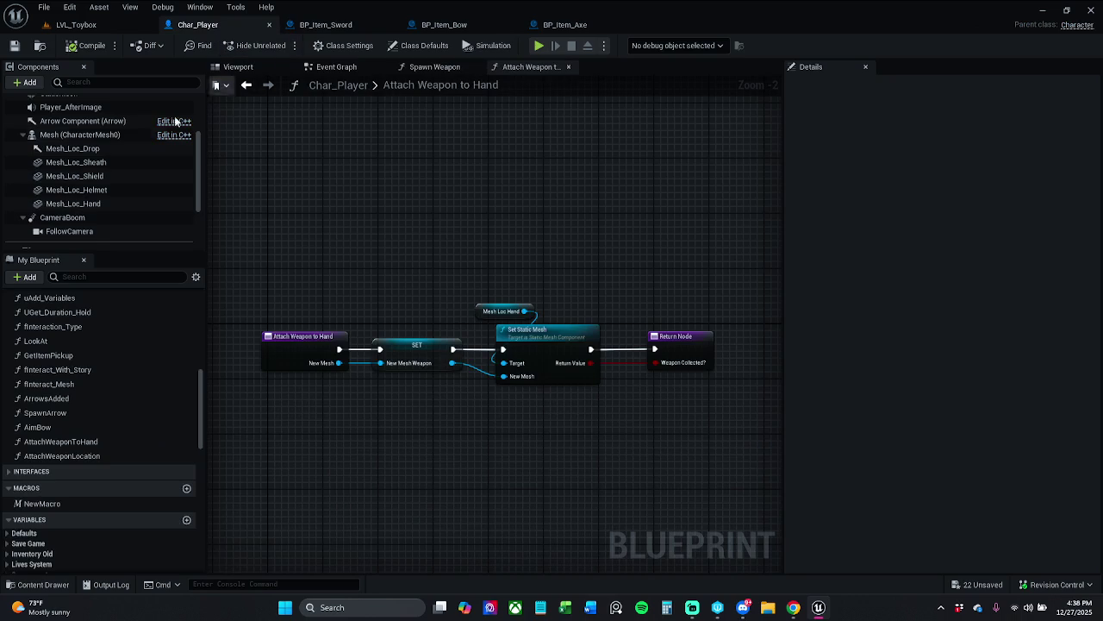
click(238, 67)
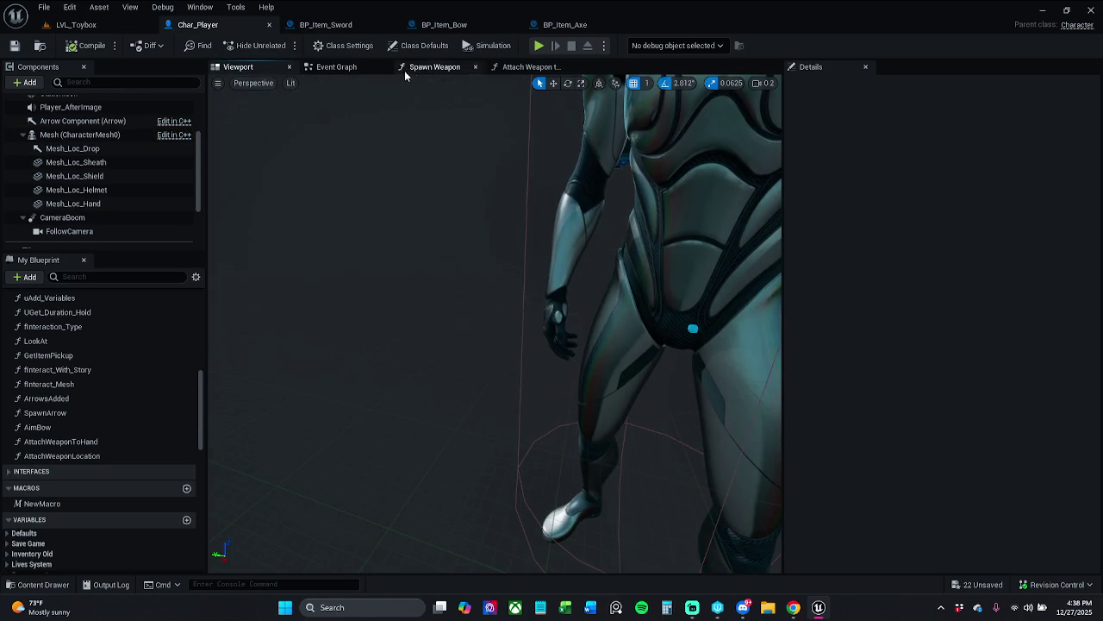
click(371, 69)
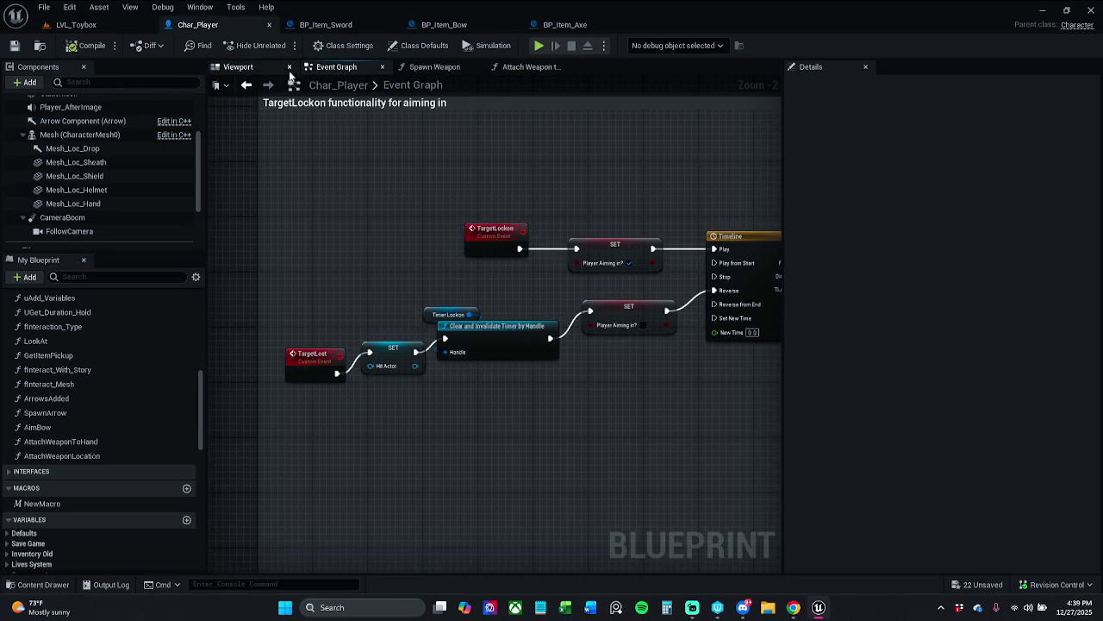
click(246, 68)
scroll(481, 229, down, 3)
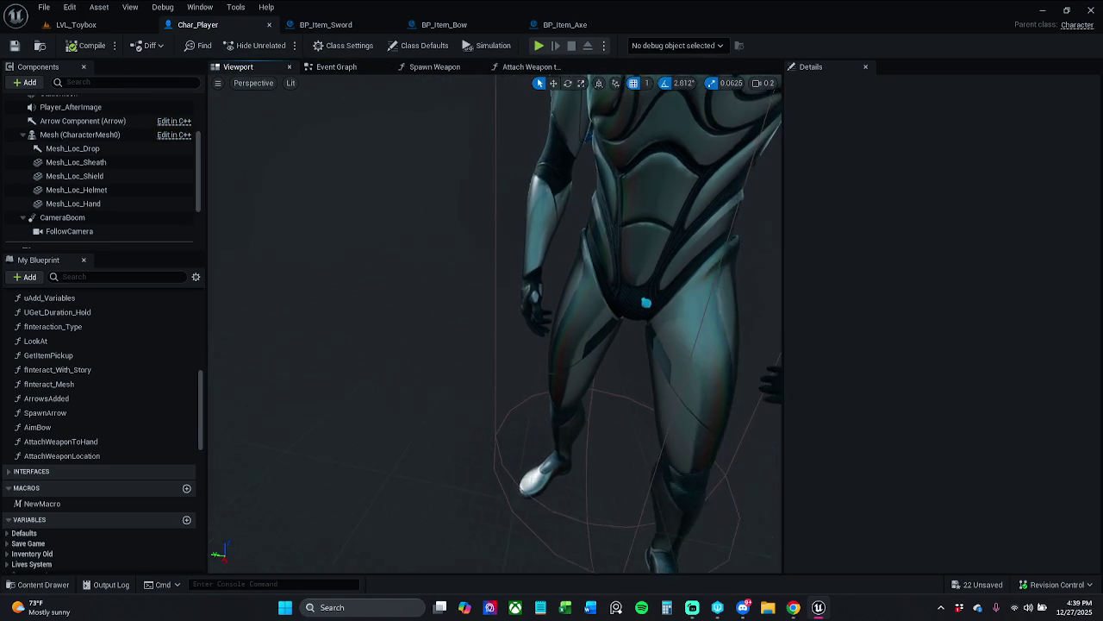
- Assign SM_Axe as the static mesh of Char_Player's Mesh_Loc_Hand component
click(105, 207)
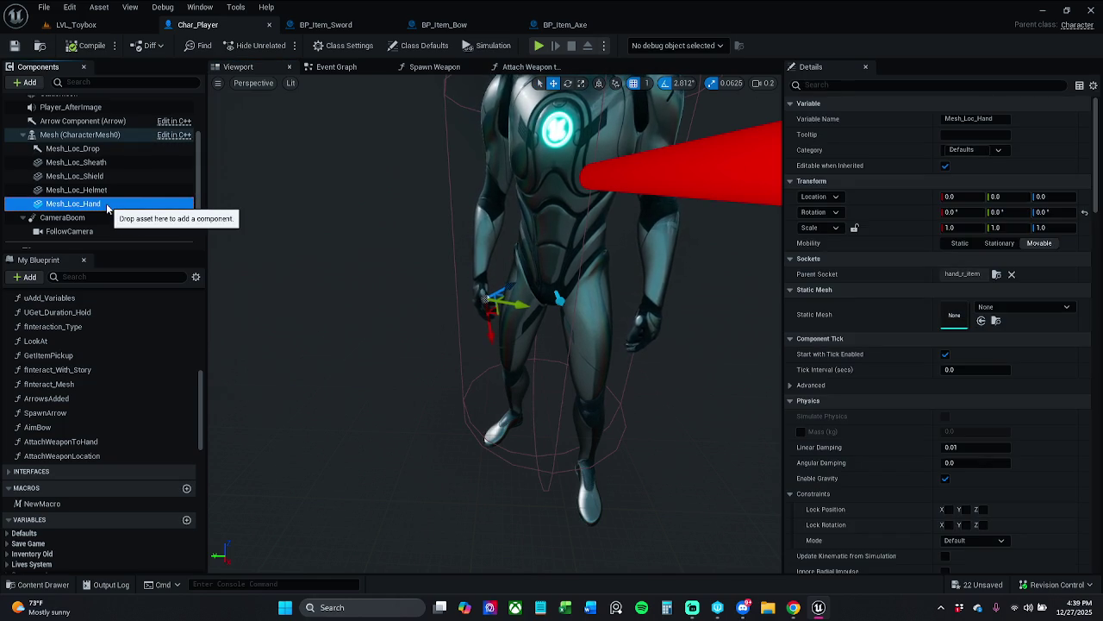
click(1038, 307)
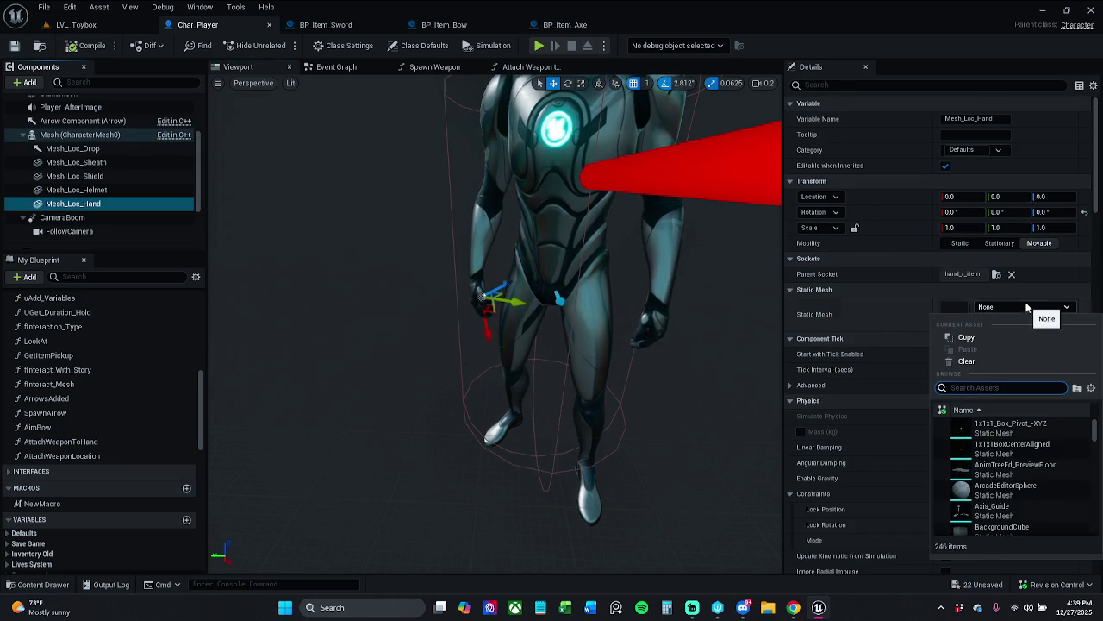
text(axe)
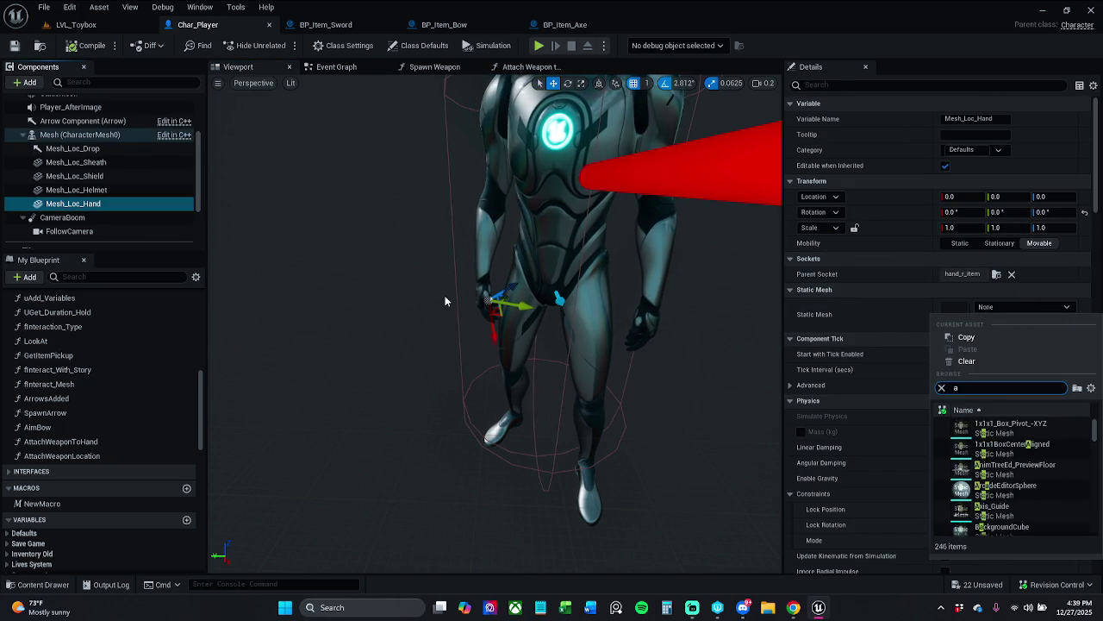
click(965, 425)
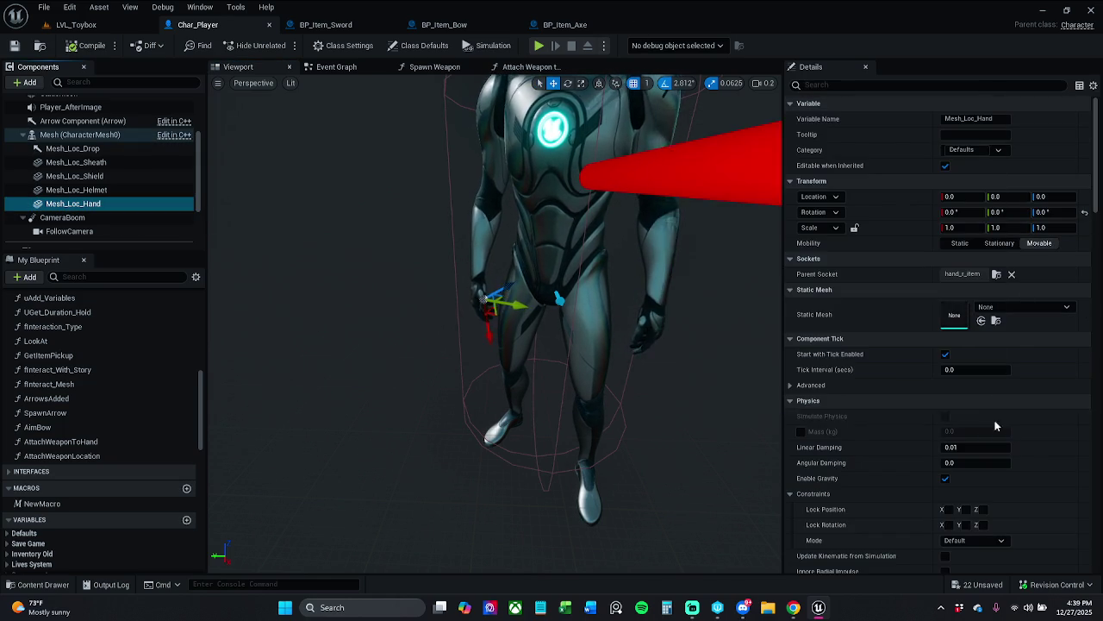
scroll(646, 309, up, 5)
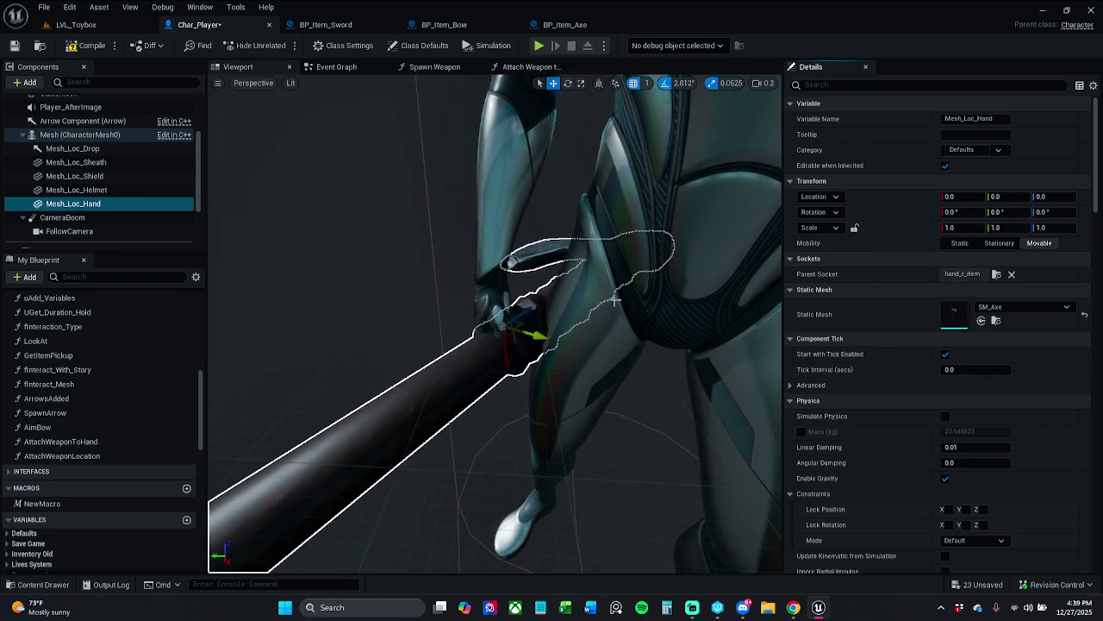
- Rotate the axe into the character's hand, then copy its Location values
key(e)
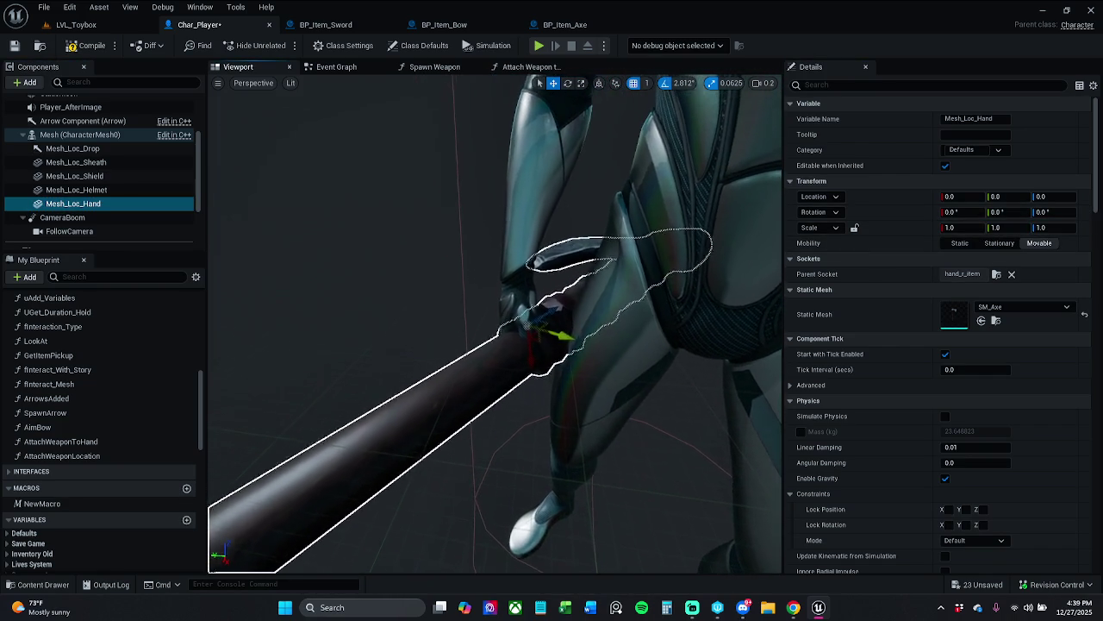
mouse_move(500, 271)
mouse_down()
mouse_move(483, 285)
mouse_move(483, 259)
mouse_move(522, 334)
mouse_move(604, 345)
mouse_up()
drag(529, 226, 586, 228)
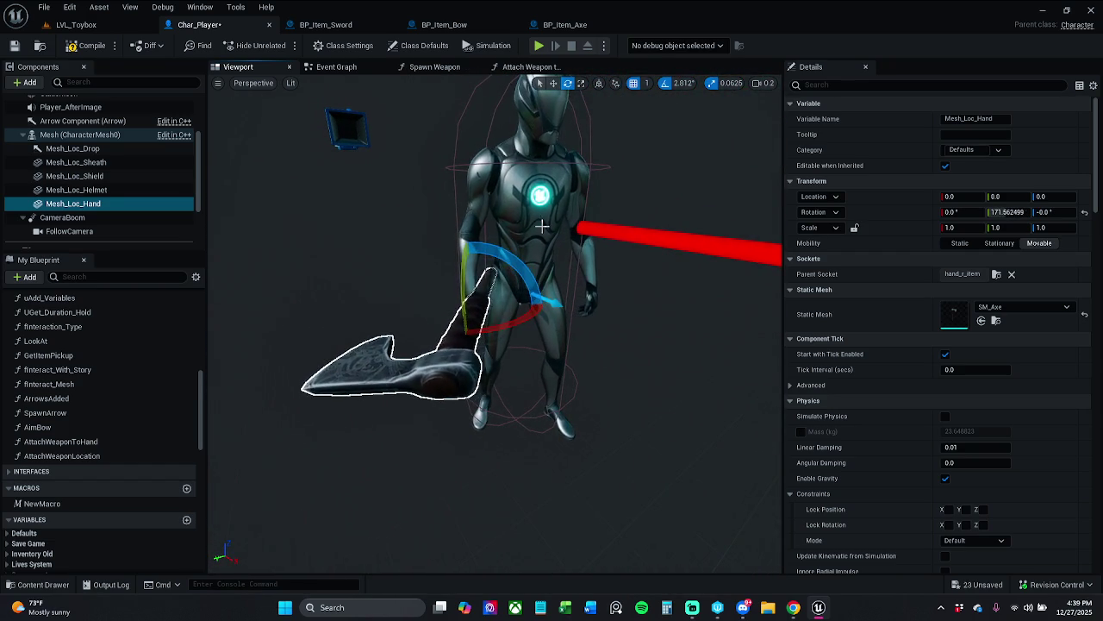
drag(518, 259, 483, 293)
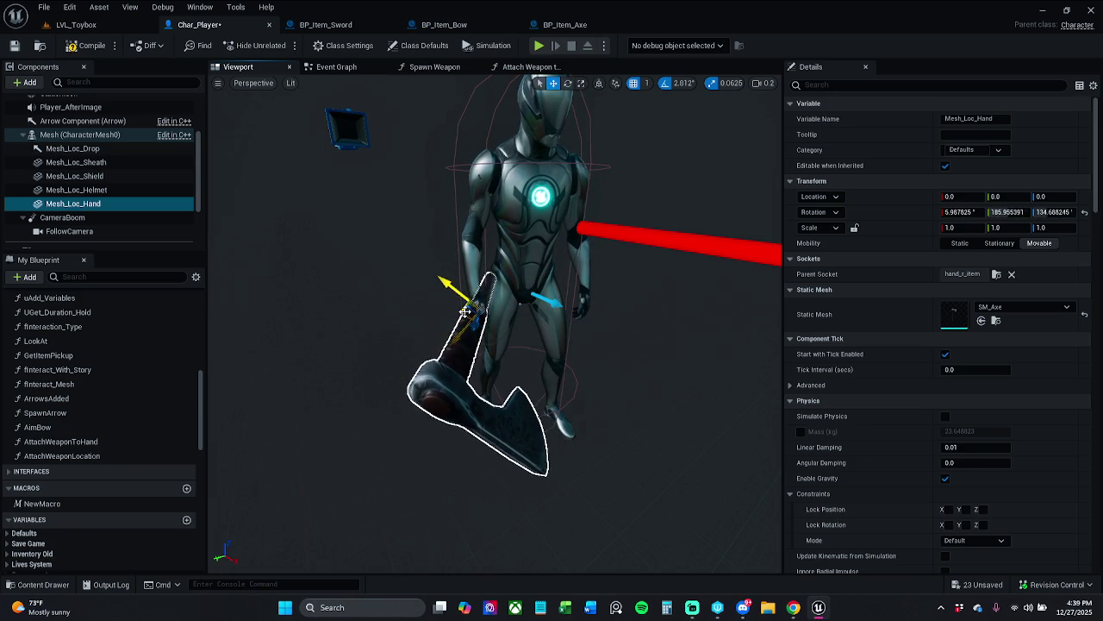
drag(474, 317, 466, 267)
drag(659, 552, 659, 548)
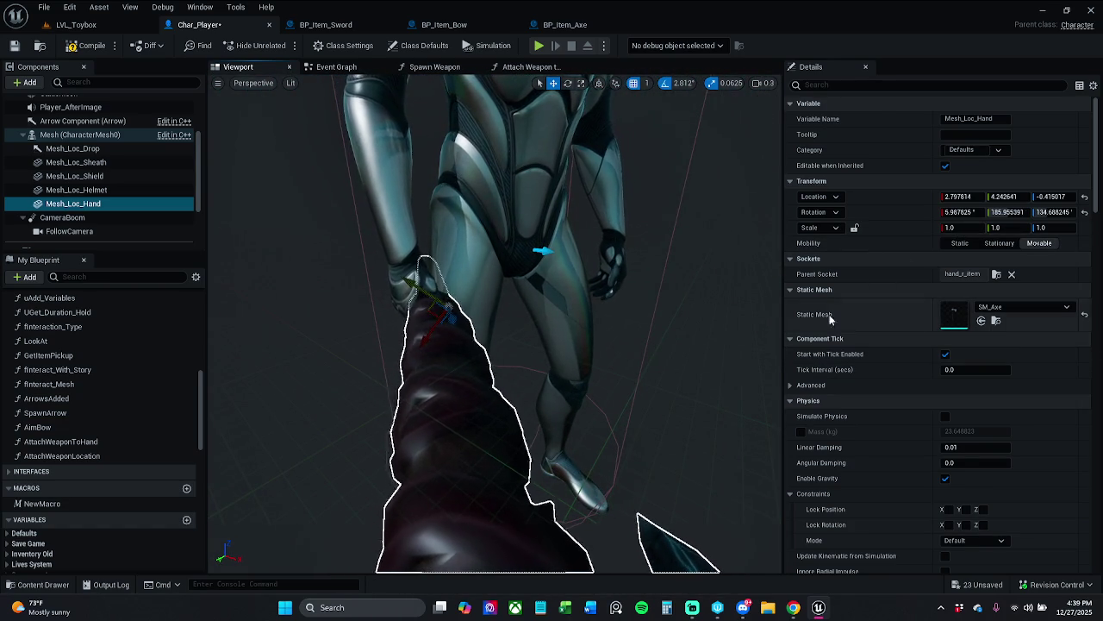
drag(552, 345, 552, 337)
drag(496, 362, 496, 361)
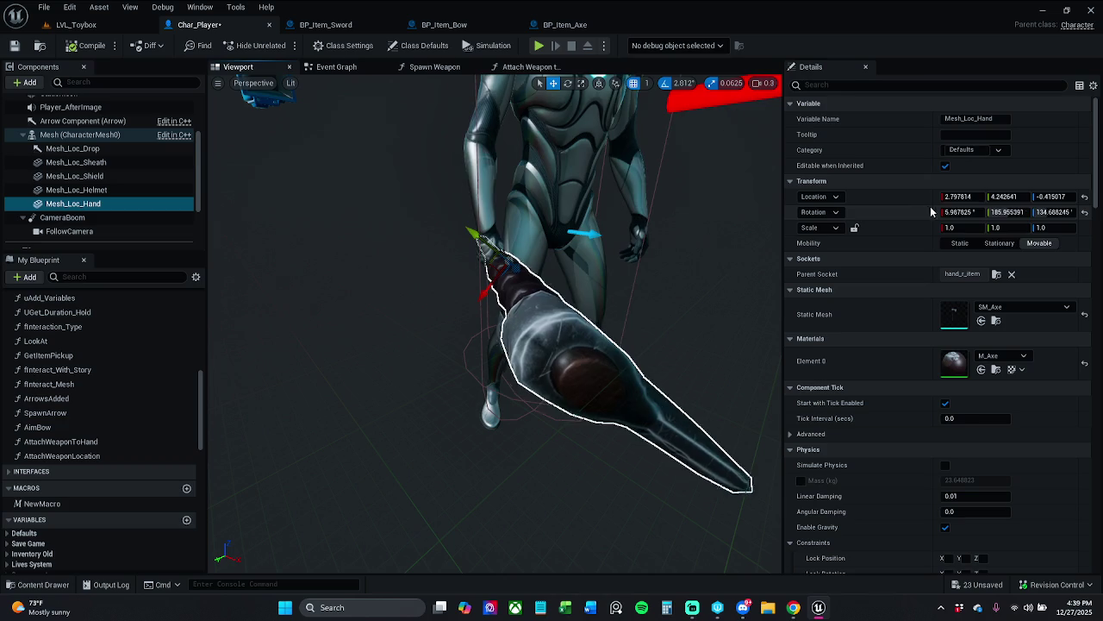
right_click(930, 206)
click(959, 219)
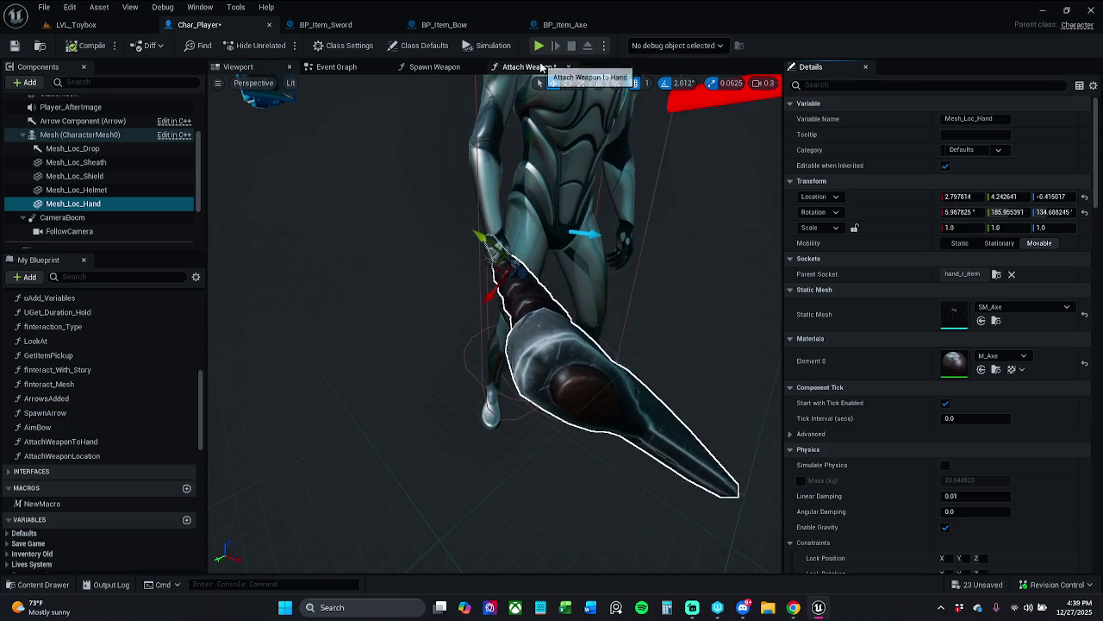
- Add a comment box in BP_Item_Axe's graph containing the pasted axe location values
click(588, 26)
click(581, 196)
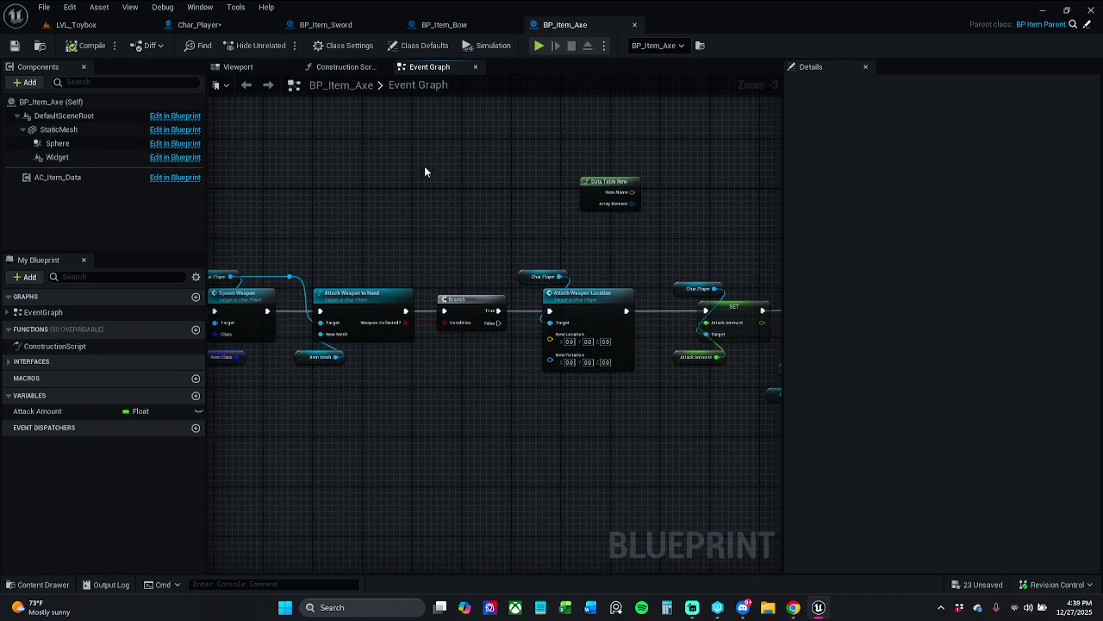
key(c)
click(531, 223)
click(555, 242)
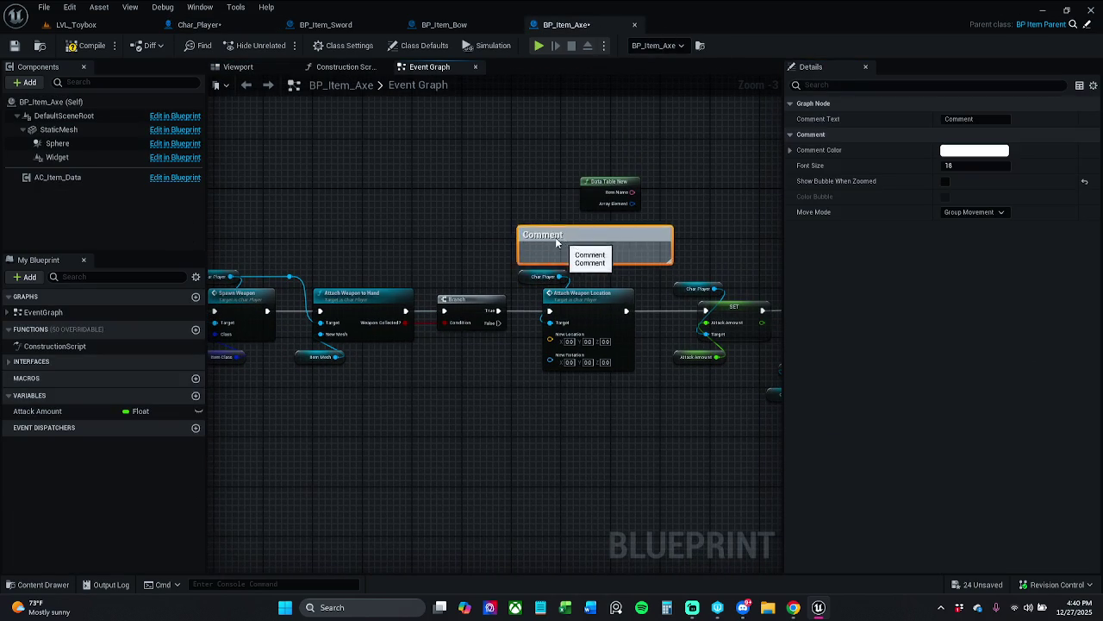
drag(556, 243, 333, 169)
click(970, 119)
text(Loc:)
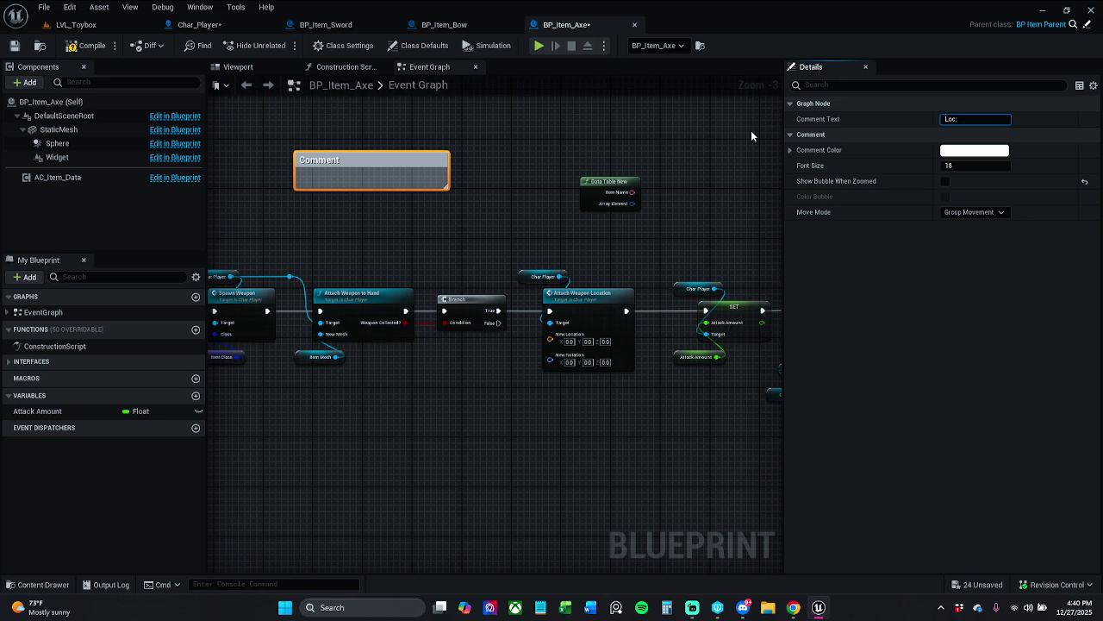
text((X=2.797814,Y=4.242641,Z=-0.415017))
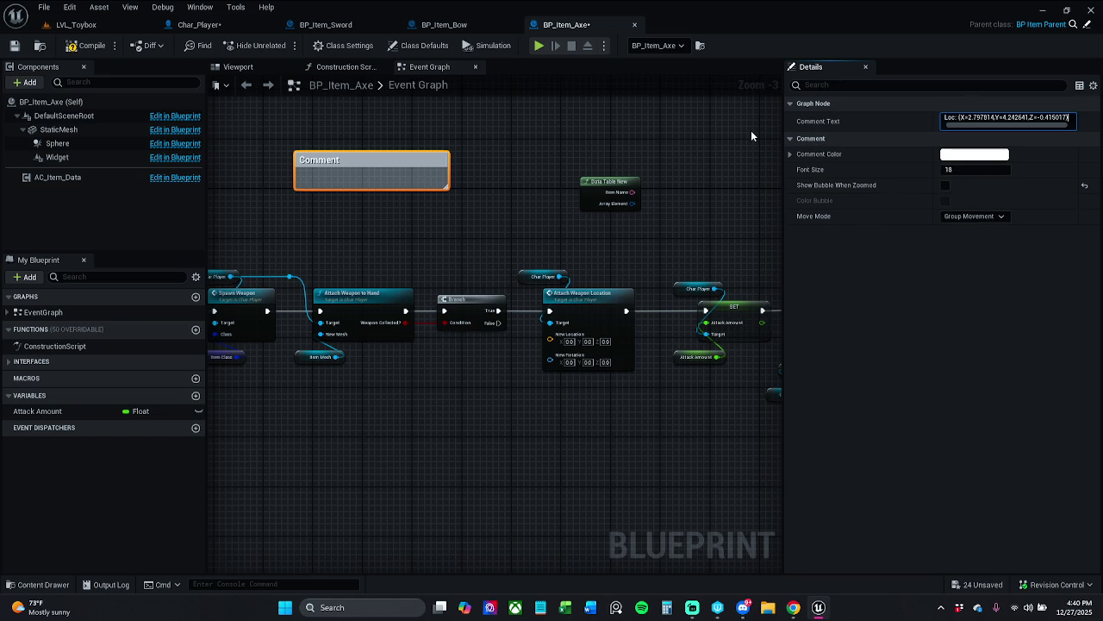
key(Return)
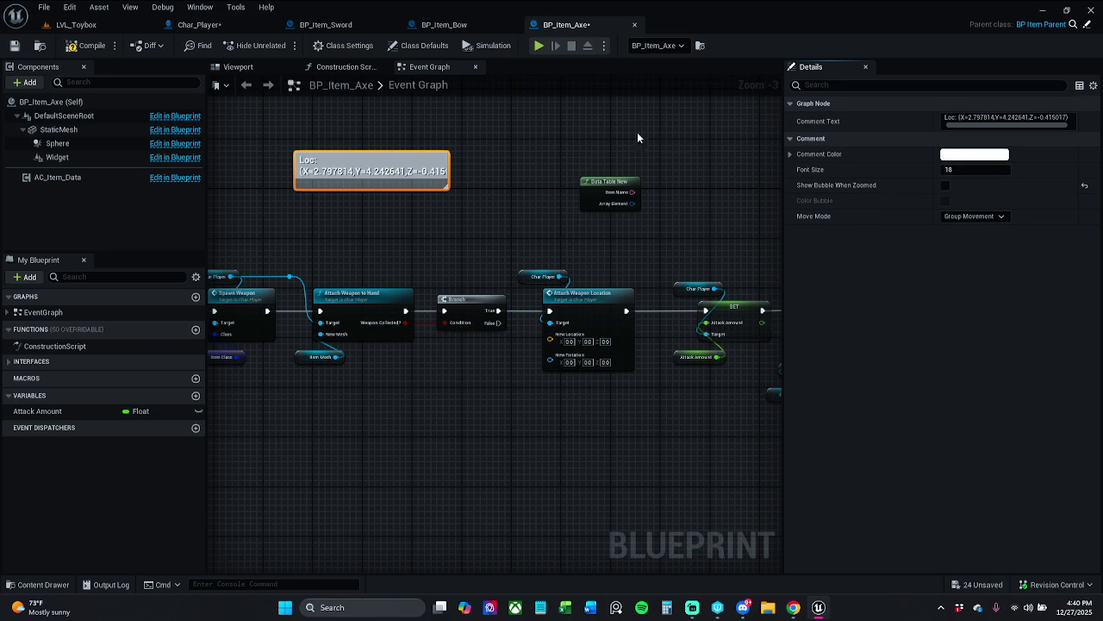
drag(450, 195, 502, 207)
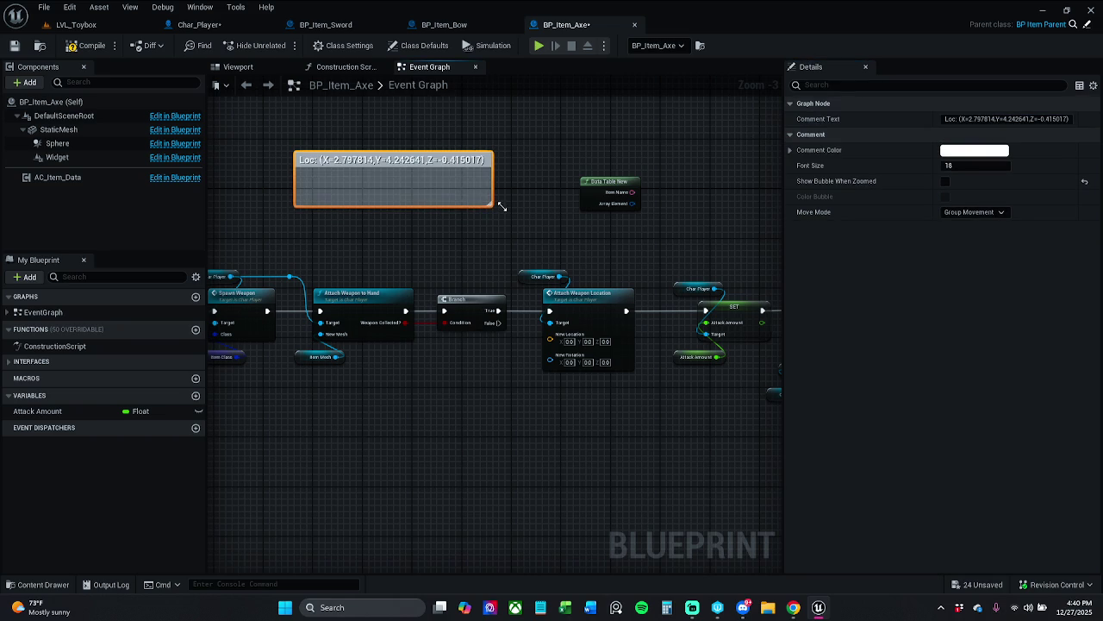
click(535, 160)
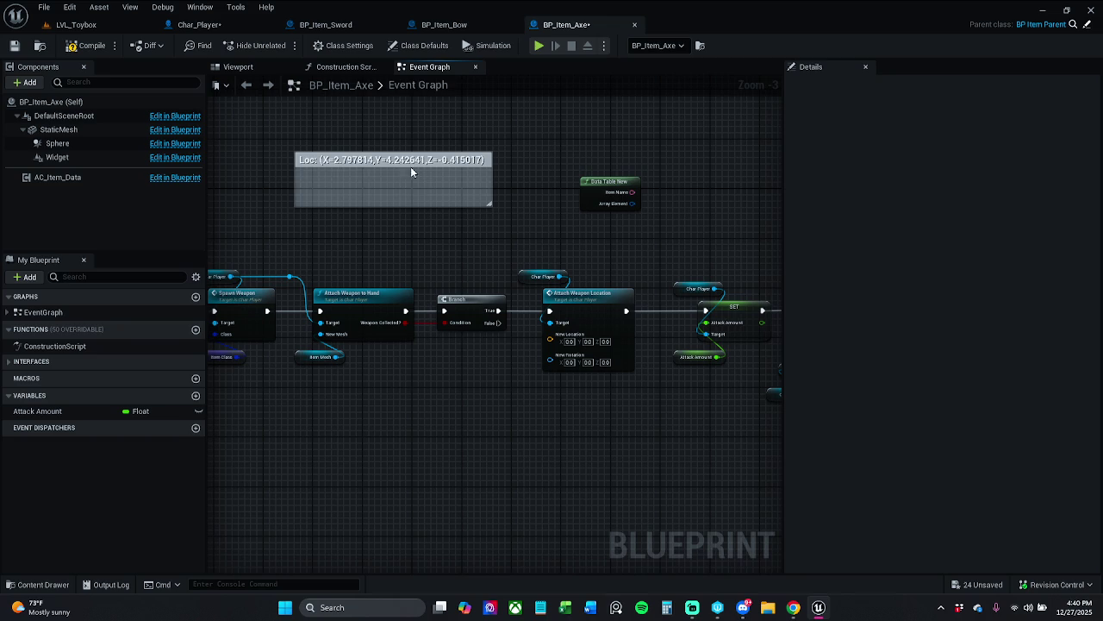
- Copy the axe's rotation from Char_Player and paste it as a new comment line
click(470, 29)
click(198, 24)
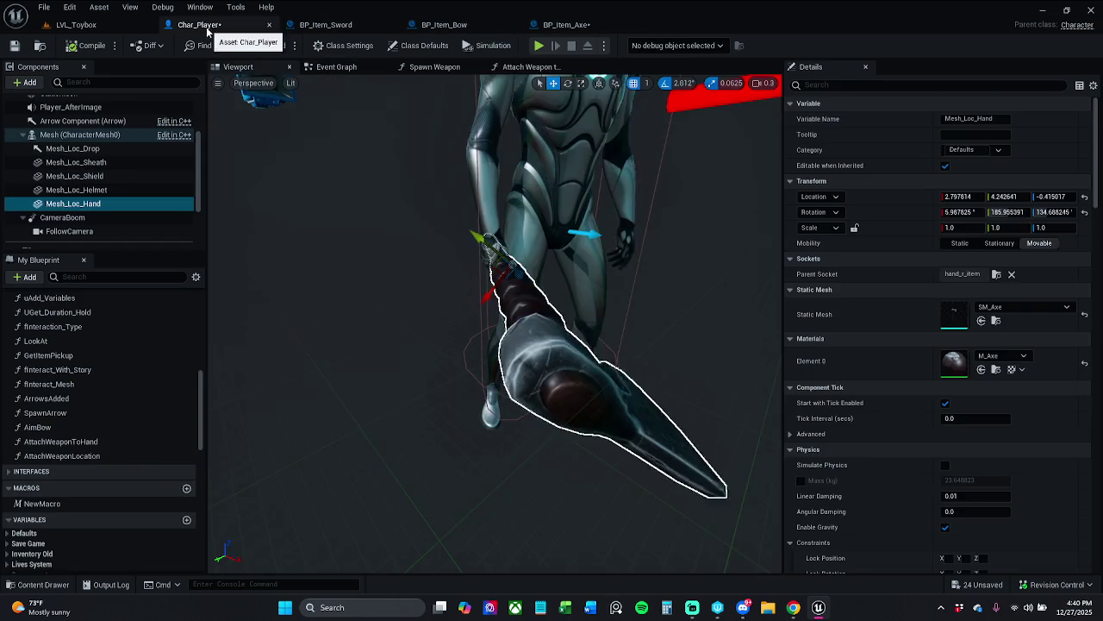
right_click(909, 216)
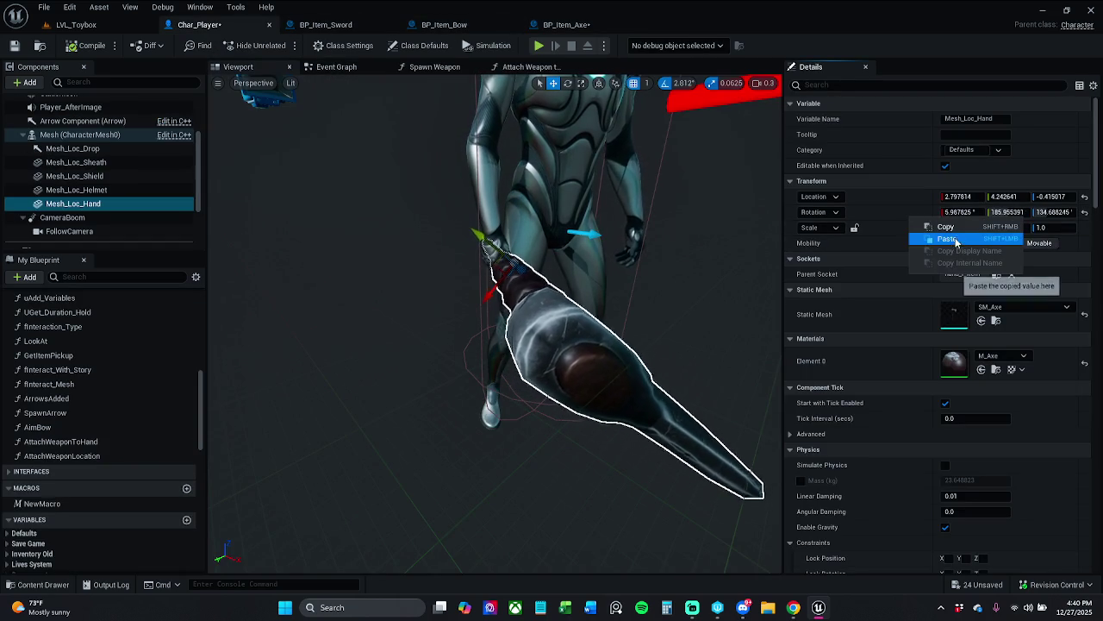
click(931, 238)
click(569, 24)
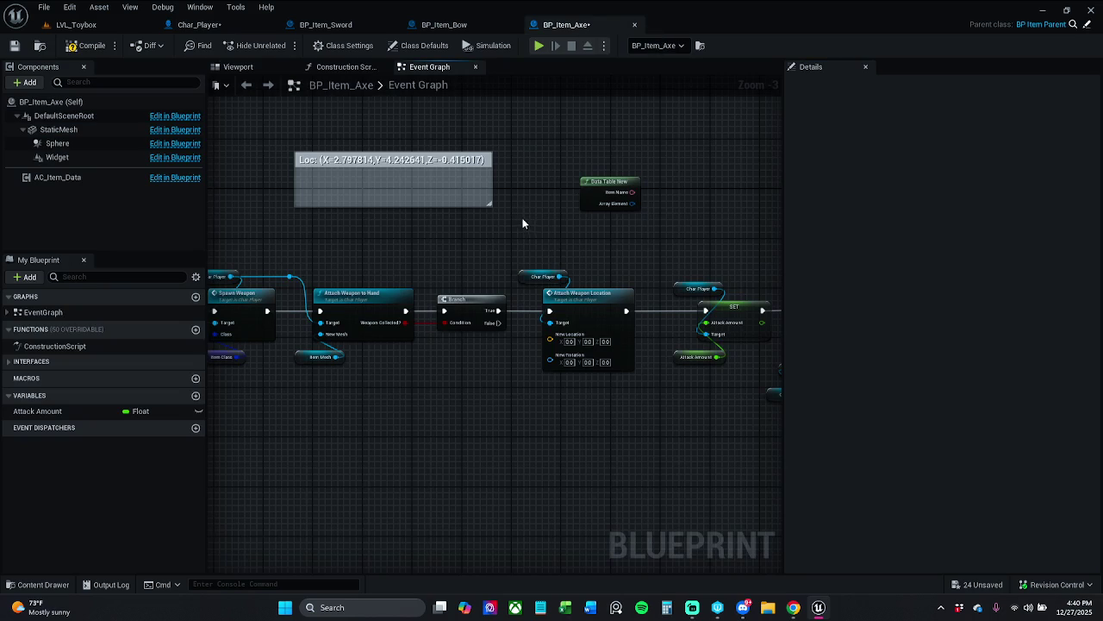
click(437, 161)
drag(1013, 122, 1071, 119)
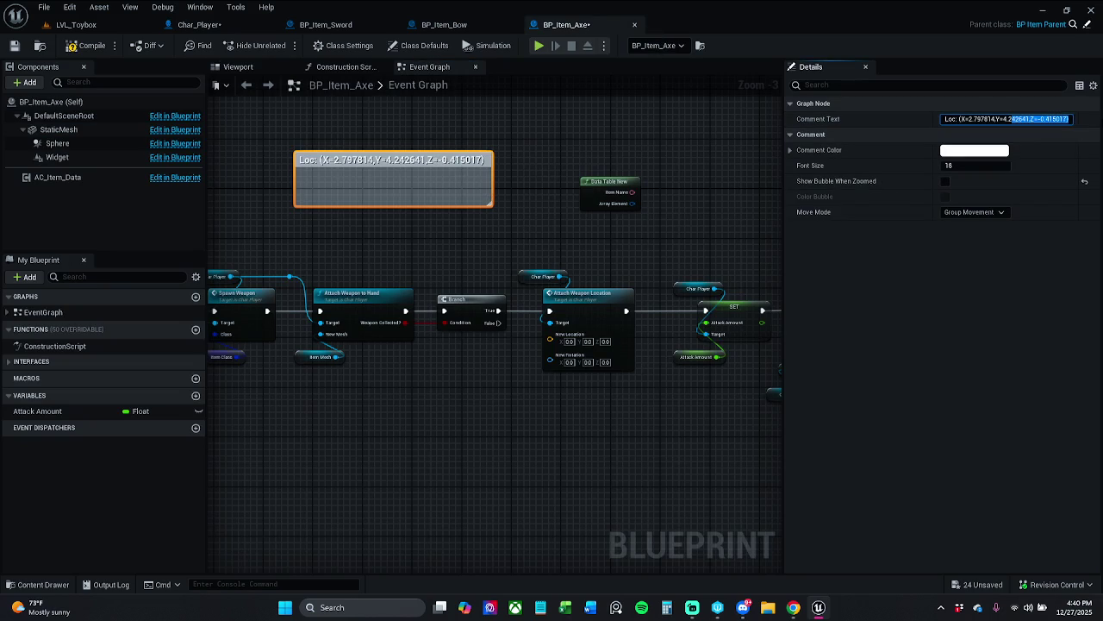
key(shift+Return)
text(Rot:)
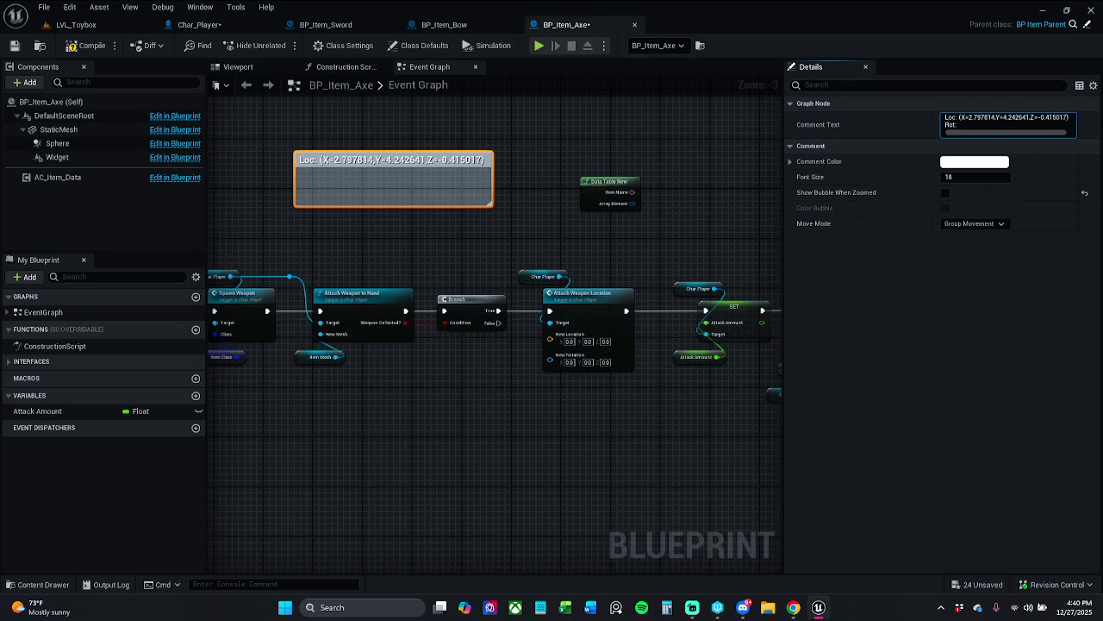
key(ctrl+v)
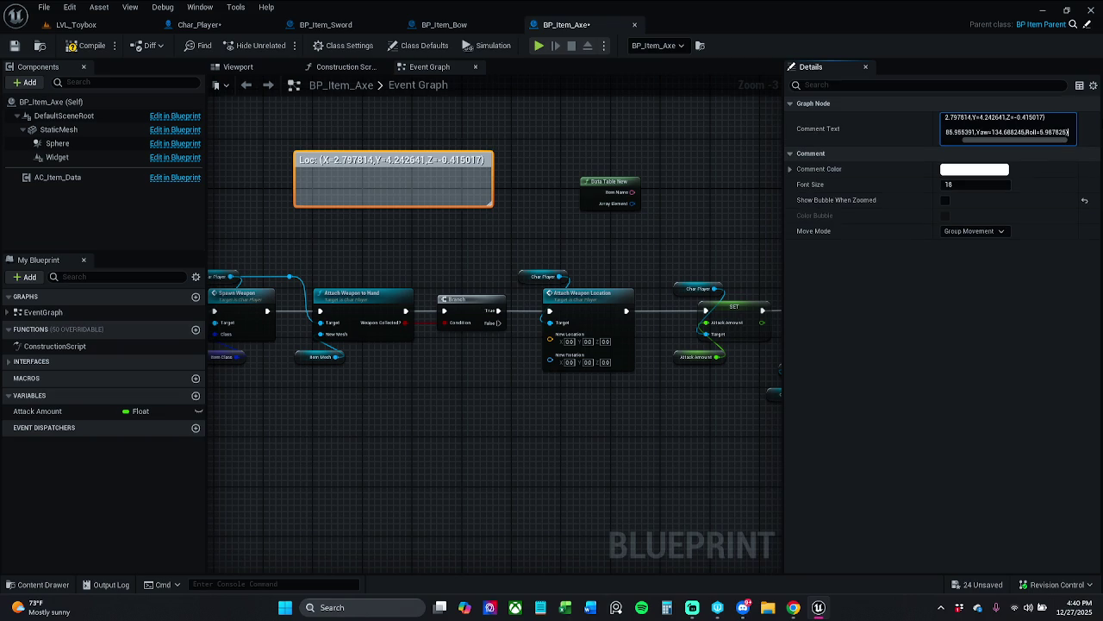
key(Return)
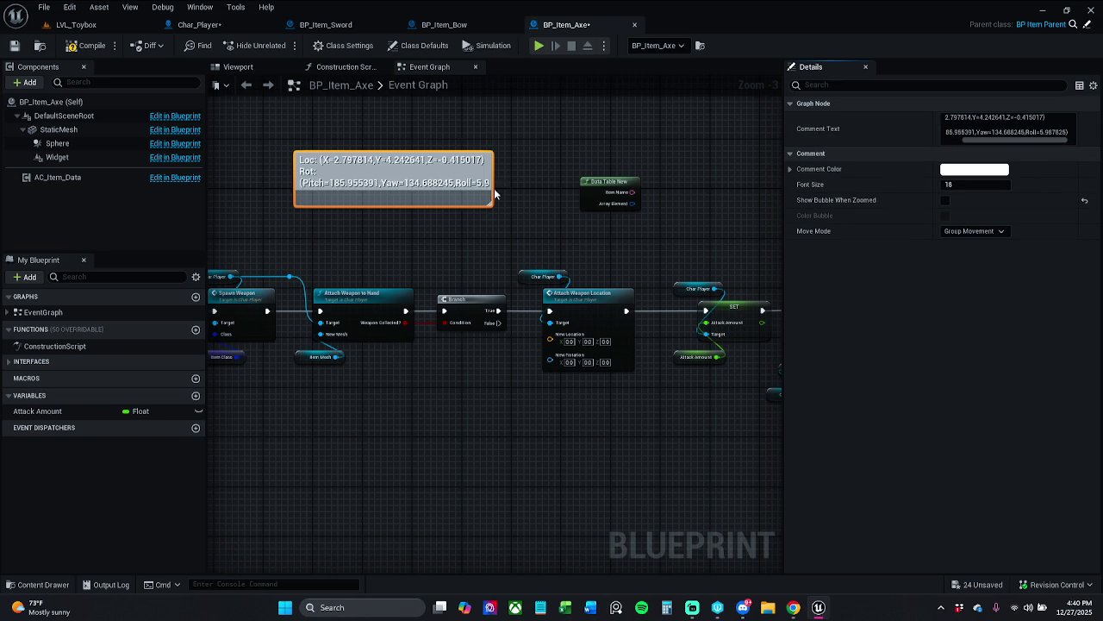
- Enlarge and reposition the comment box, then select its X value 2.797814
click(506, 211)
drag(489, 204, 534, 232)
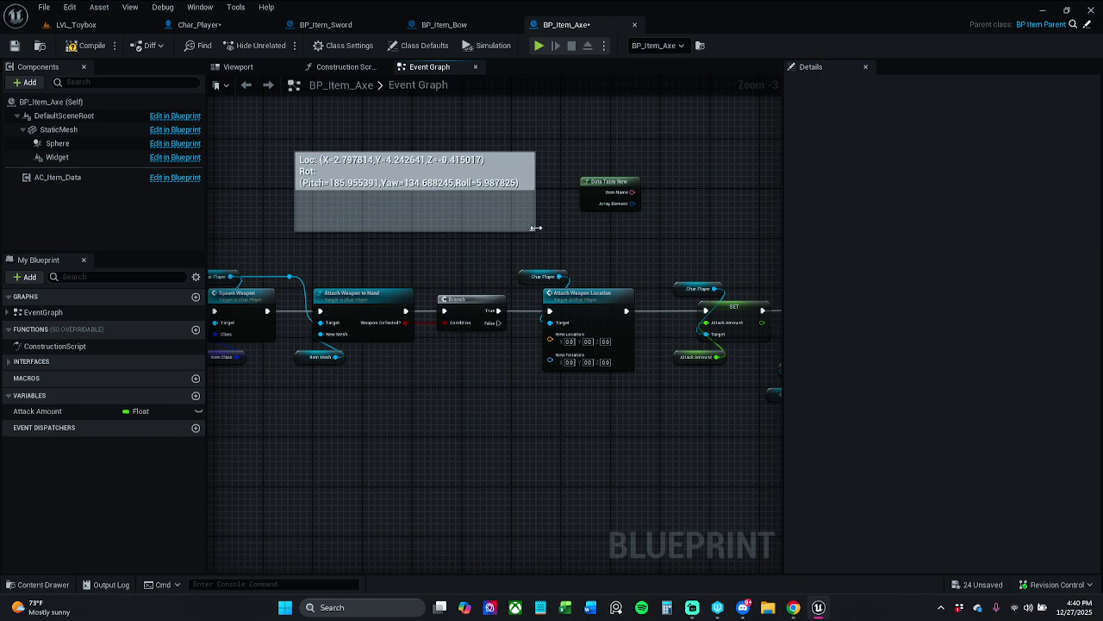
drag(498, 185, 465, 138)
drag(547, 147, 626, 170)
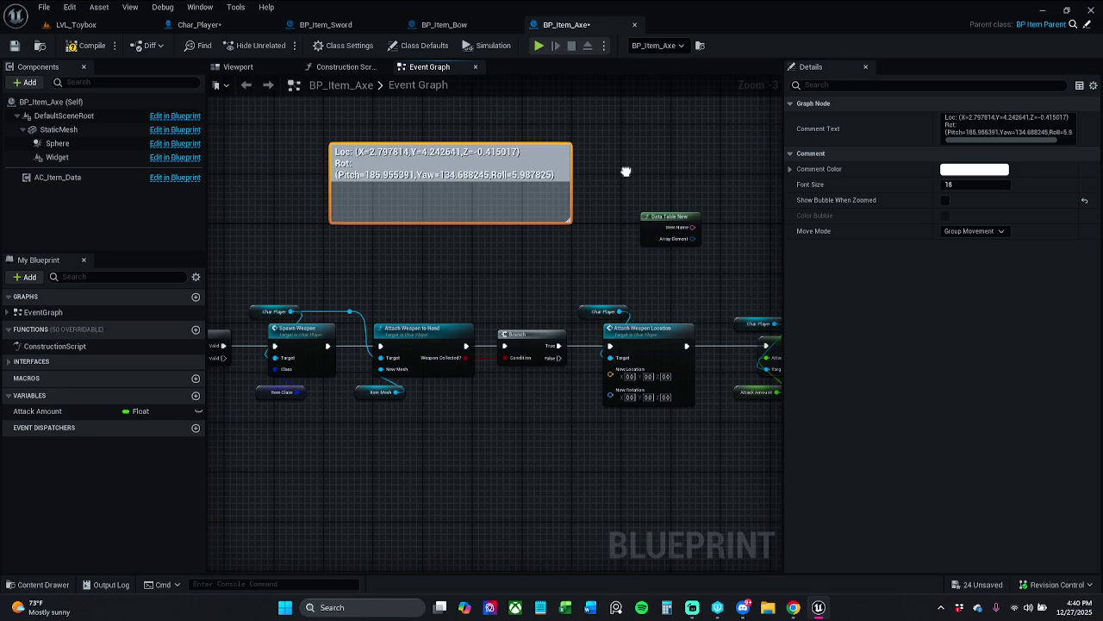
double_click(374, 164)
click(374, 154)
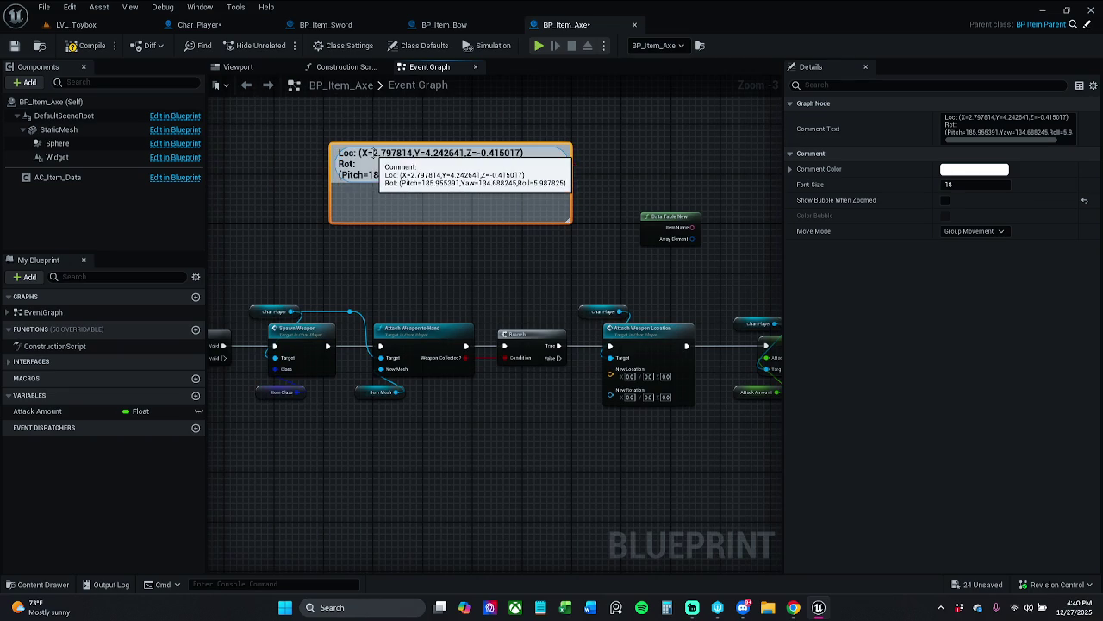
mouse_move(374, 154)
mouse_down()
mouse_move(517, 153)
mouse_move(413, 153)
mouse_up()
key(ctrl+c)
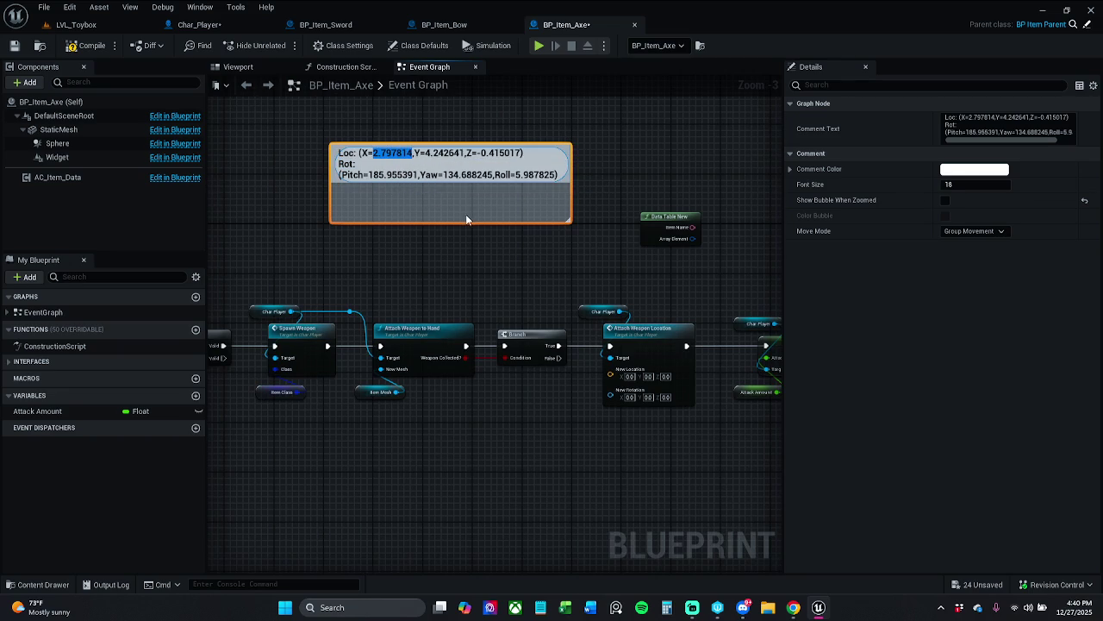
- Cut 2.797814 from the comment into the node's New Location X
key(BackSpace)
click(578, 275)
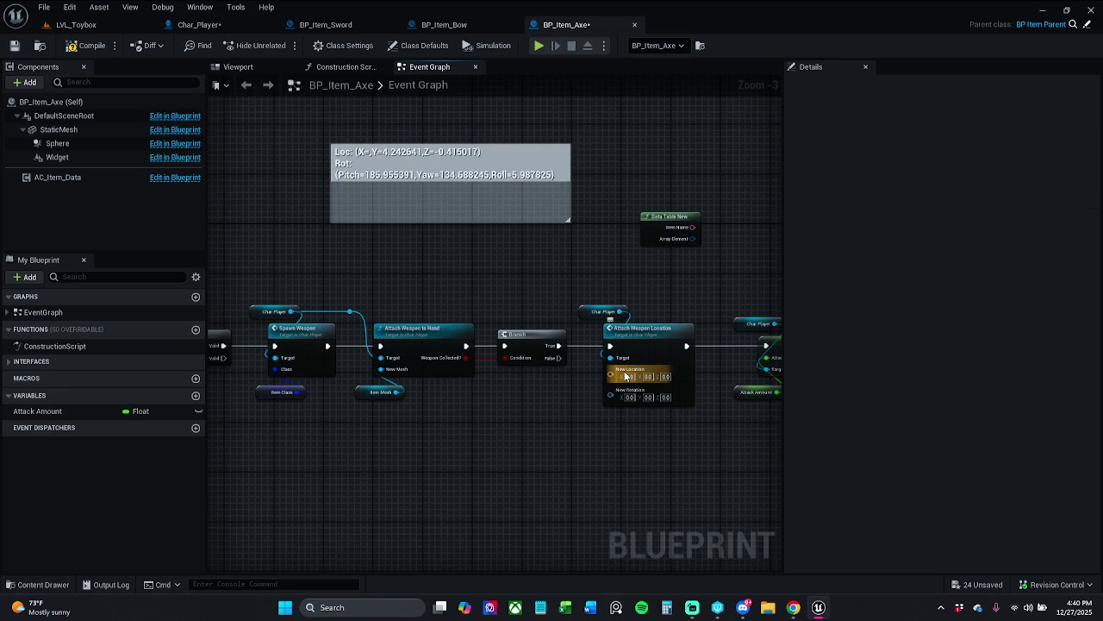
scroll(590, 318, up, 2)
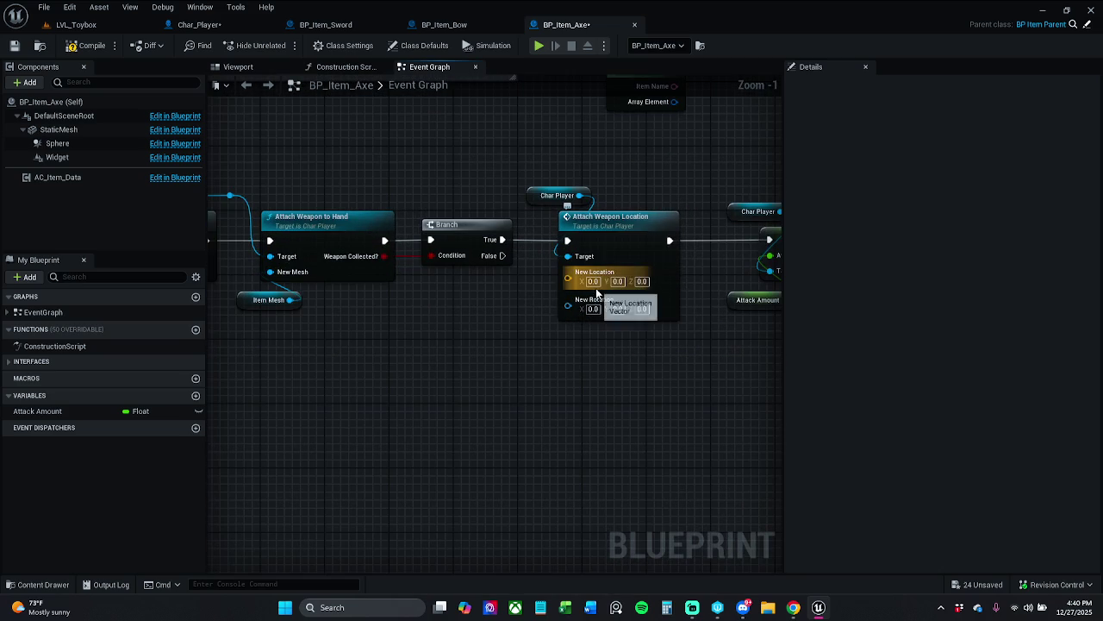
click(593, 281)
key(ctrl+v)
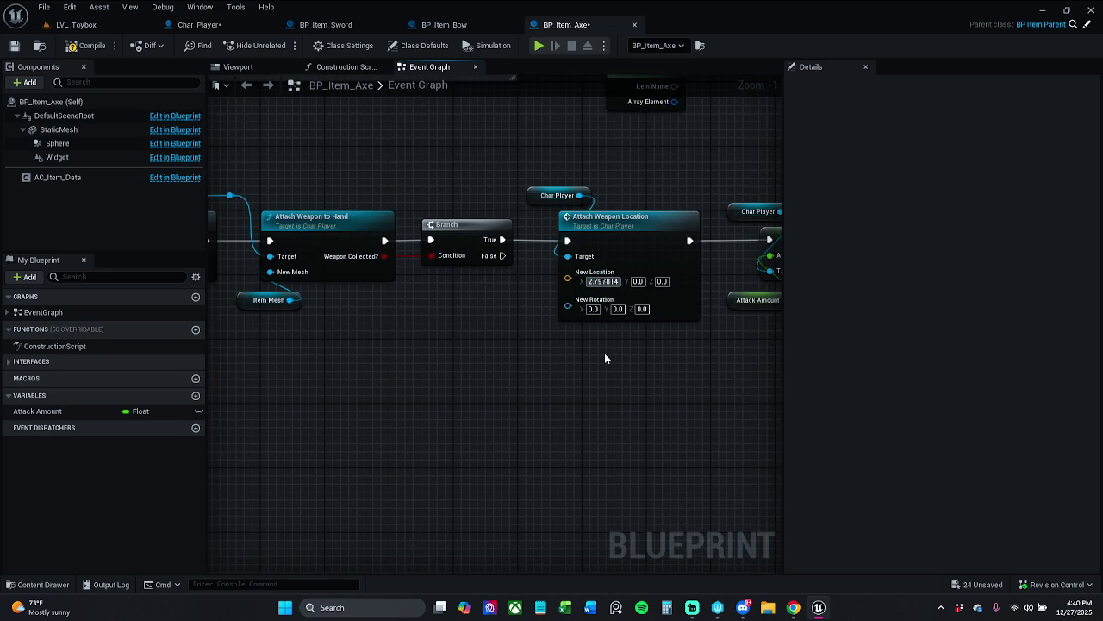
key(ctrl+a)
- Cut the Y value from the comment and enter 4.242641 as New Location Y
drag(470, 177, 475, 316)
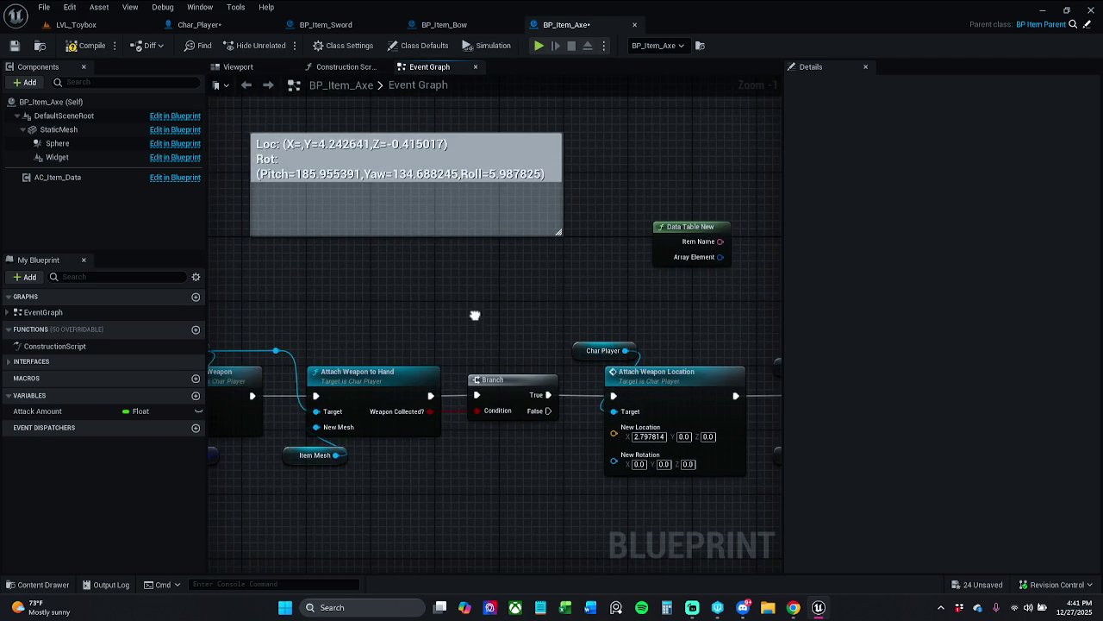
click(448, 157)
double_click(320, 153)
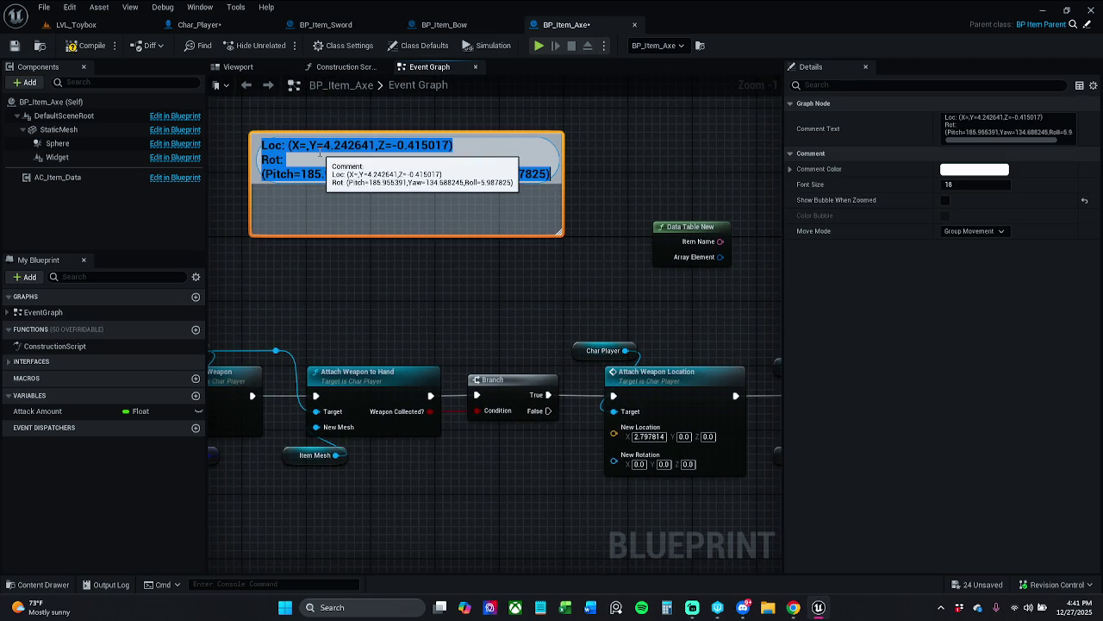
click(324, 145)
drag(324, 145, 376, 150)
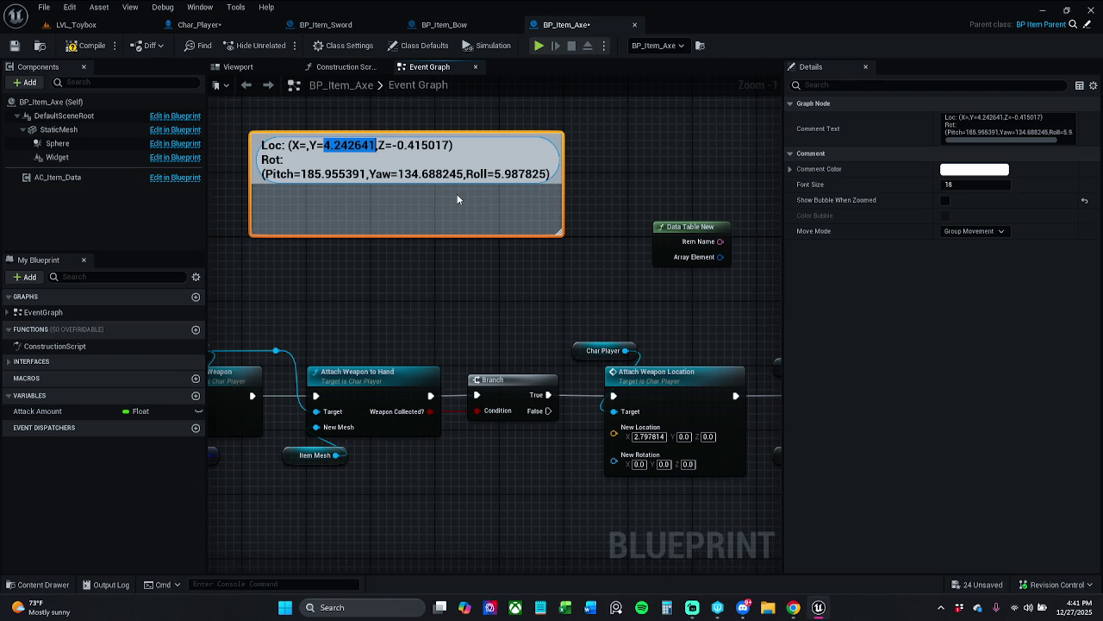
key(BackSpace)
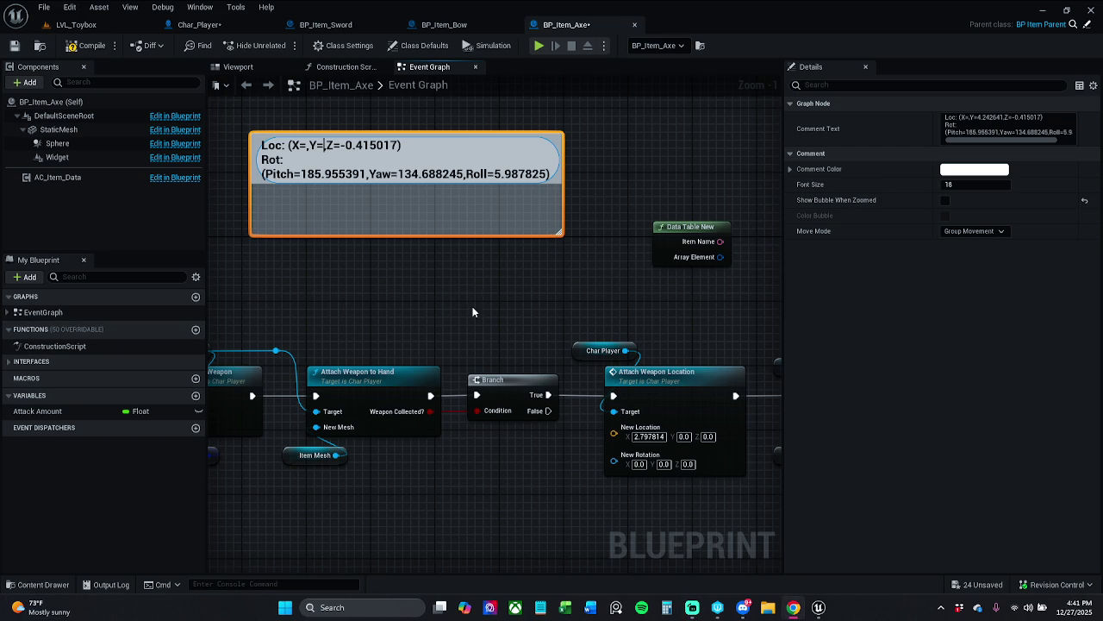
click(684, 436)
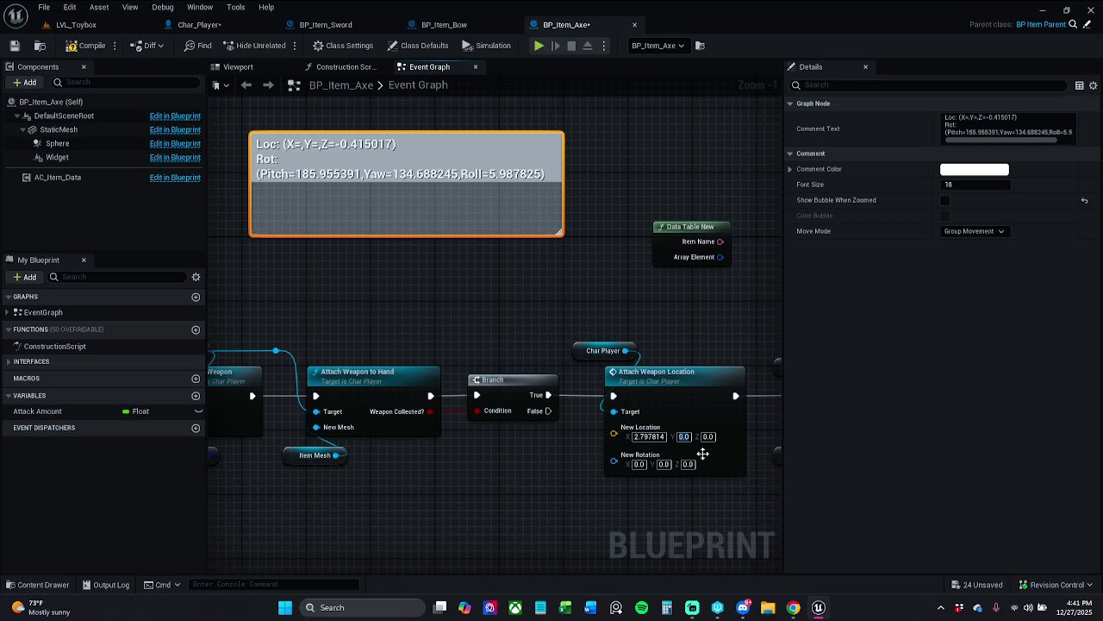
text(4.242641)
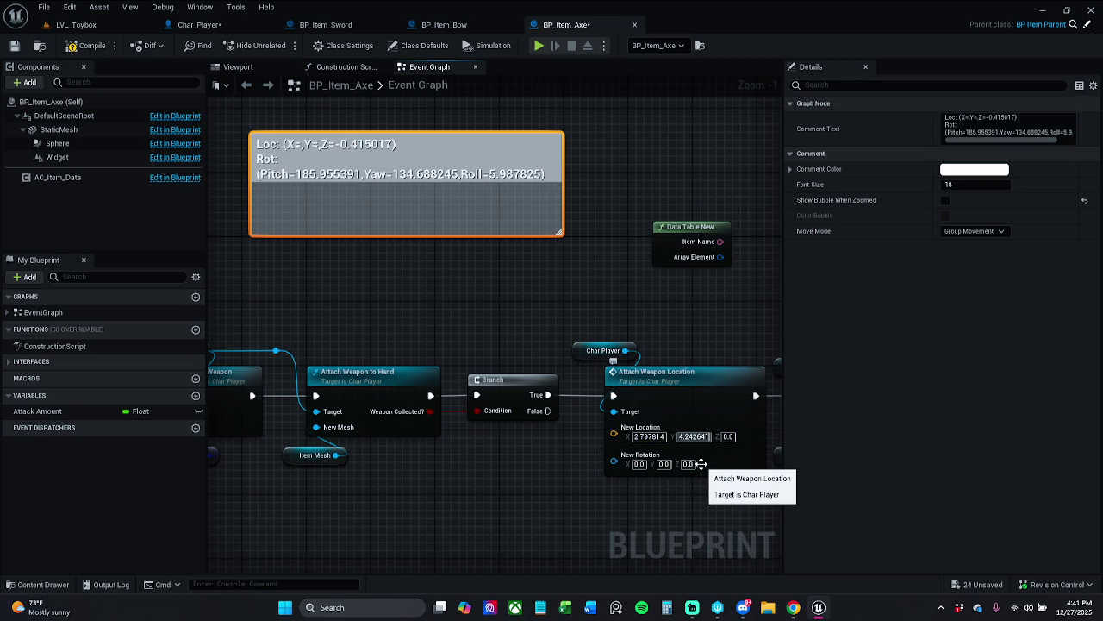
- Cut -0.415017 from the comment into New Location Z
double_click(504, 175)
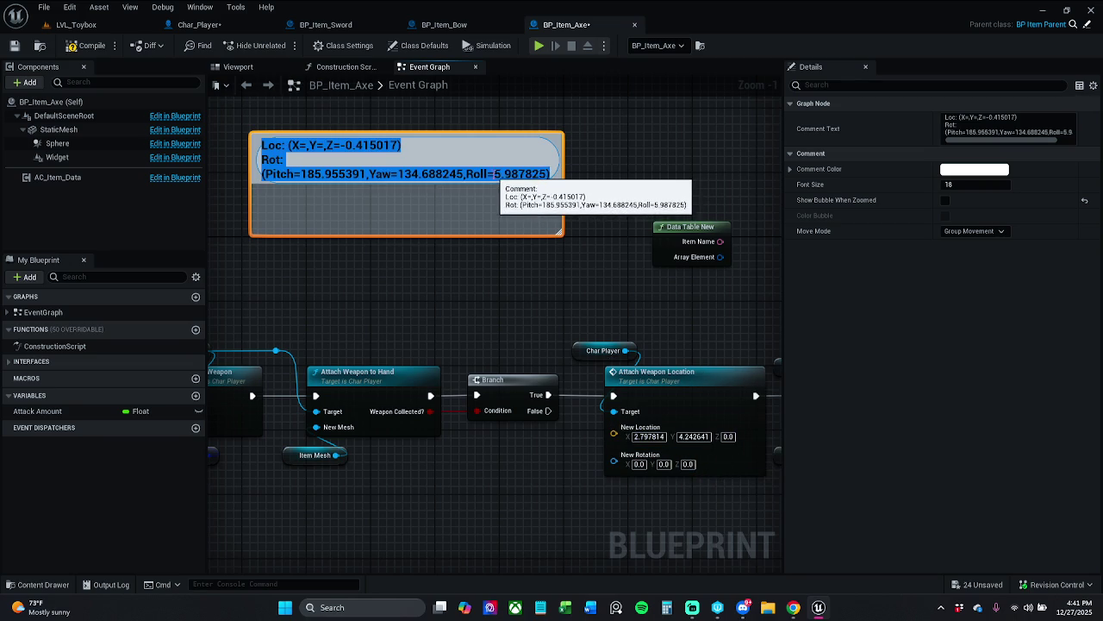
click(502, 177)
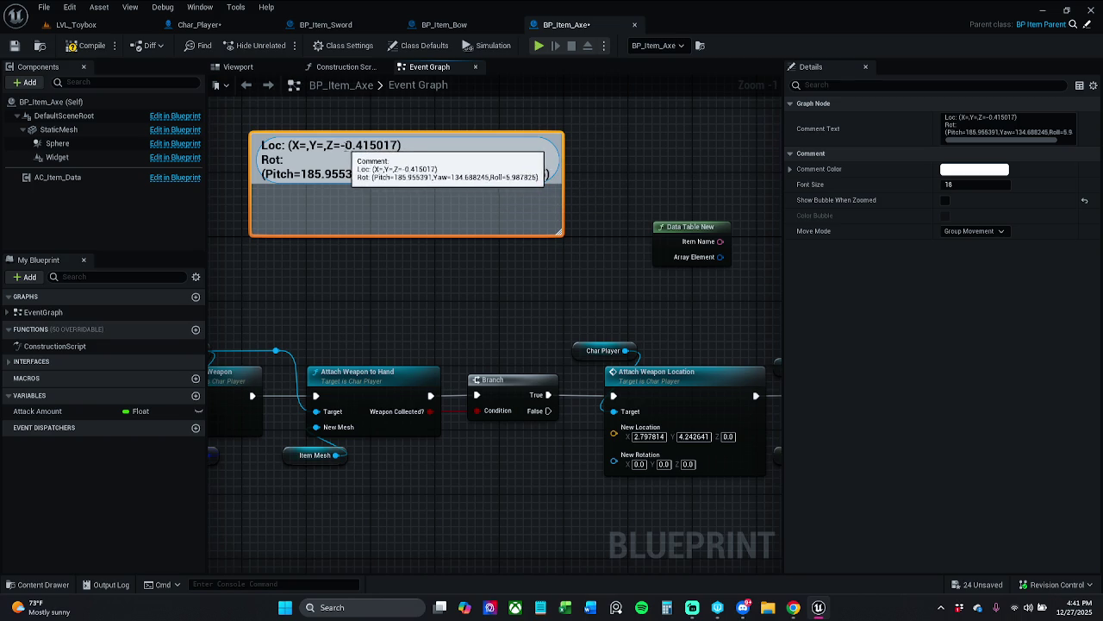
drag(341, 145, 398, 144)
key(ctrl+c)
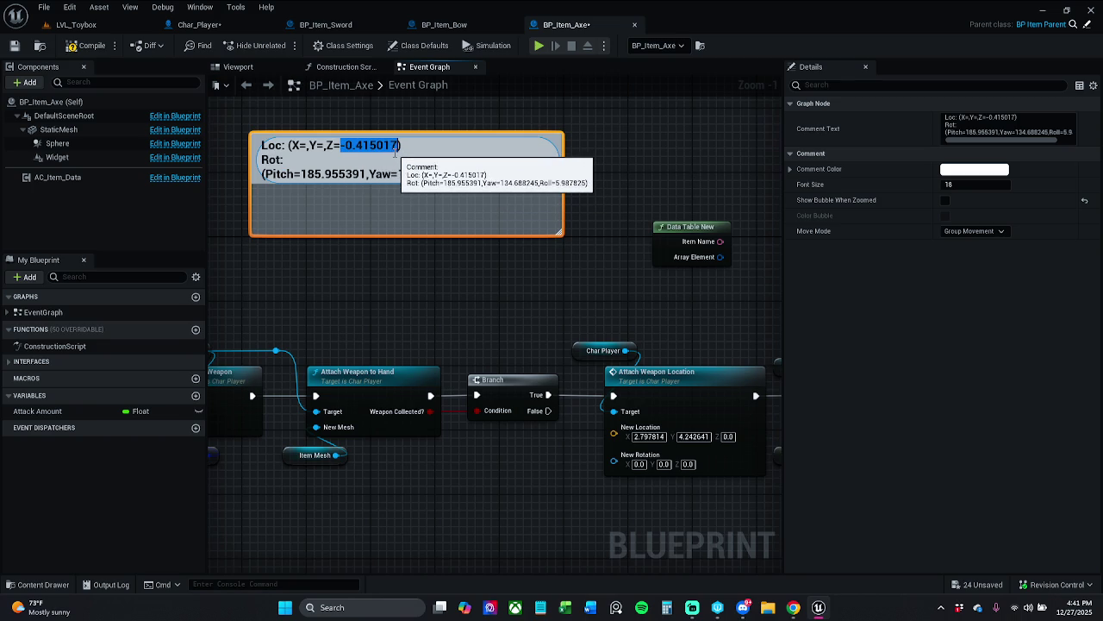
key(BackSpace)
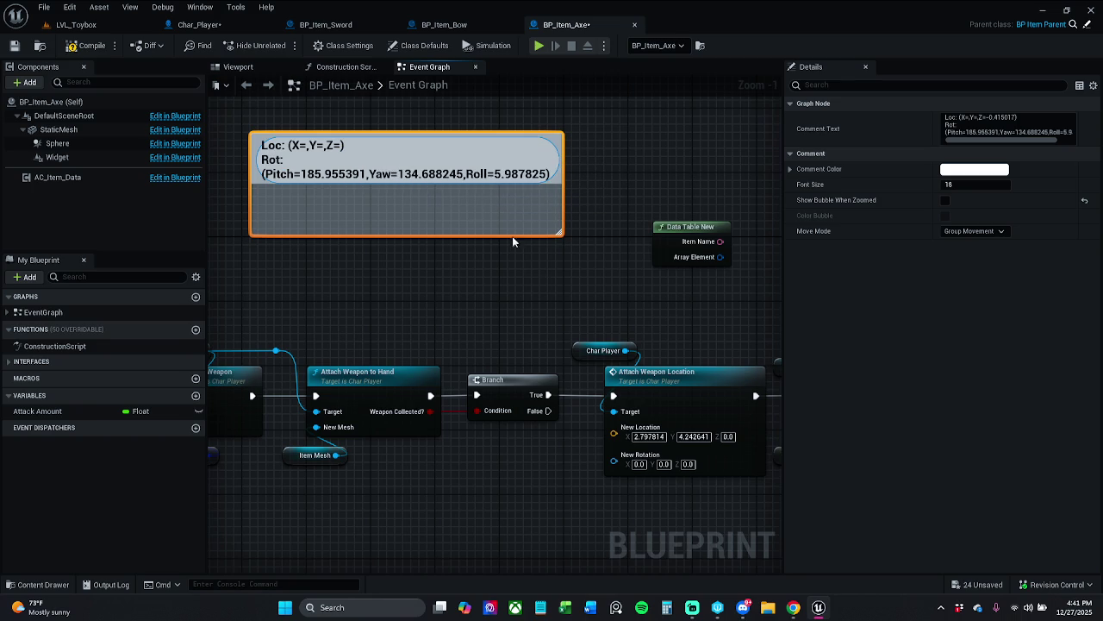
click(729, 437)
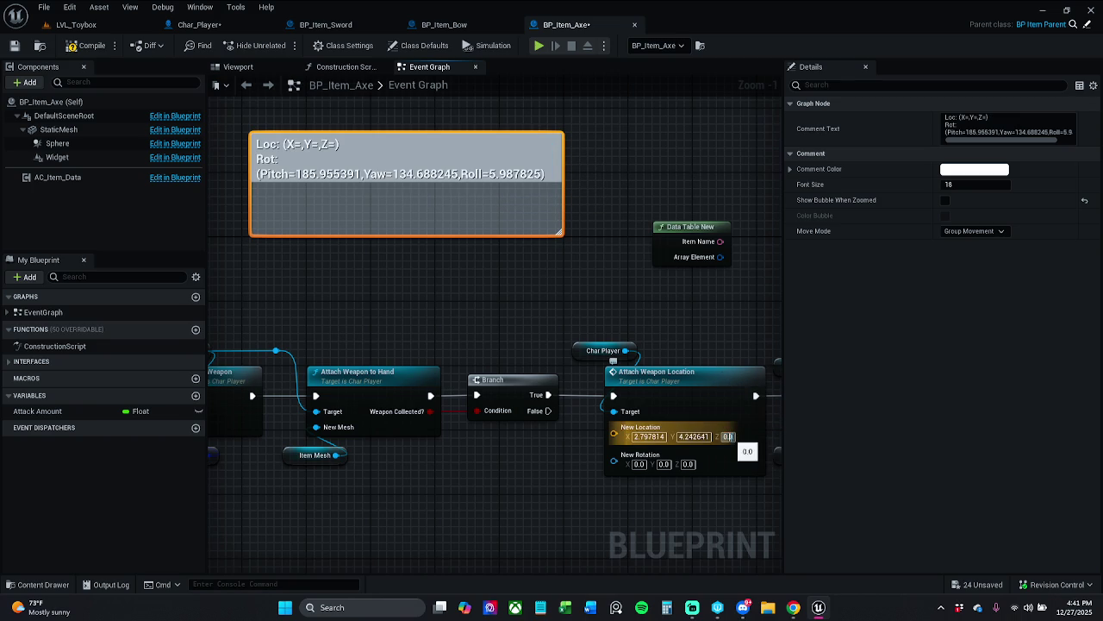
key(ctrl+v)
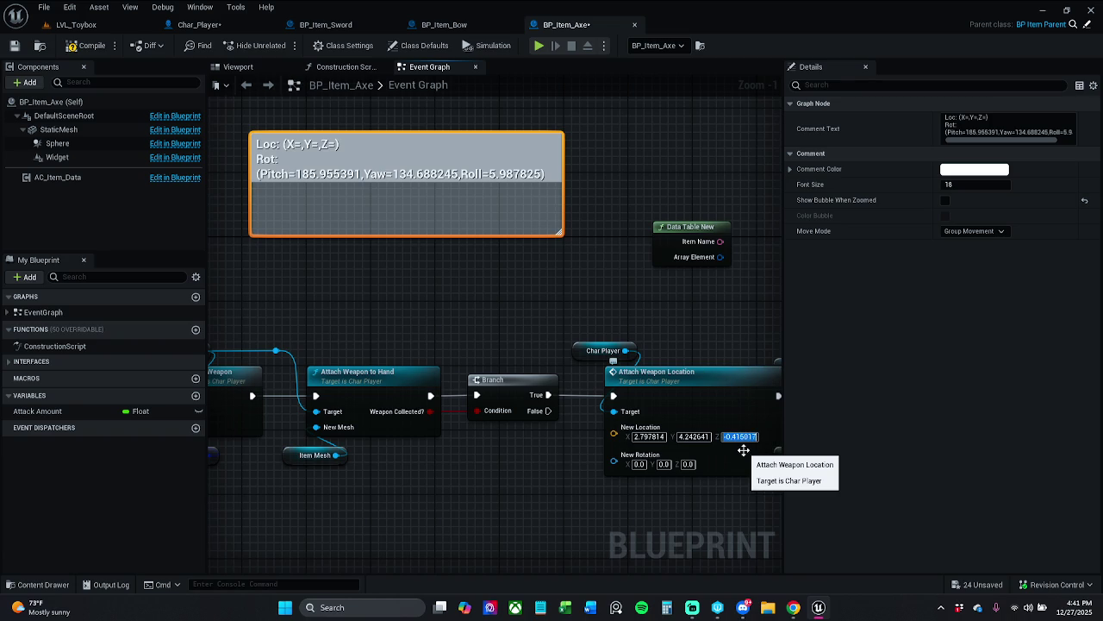
click(313, 175)
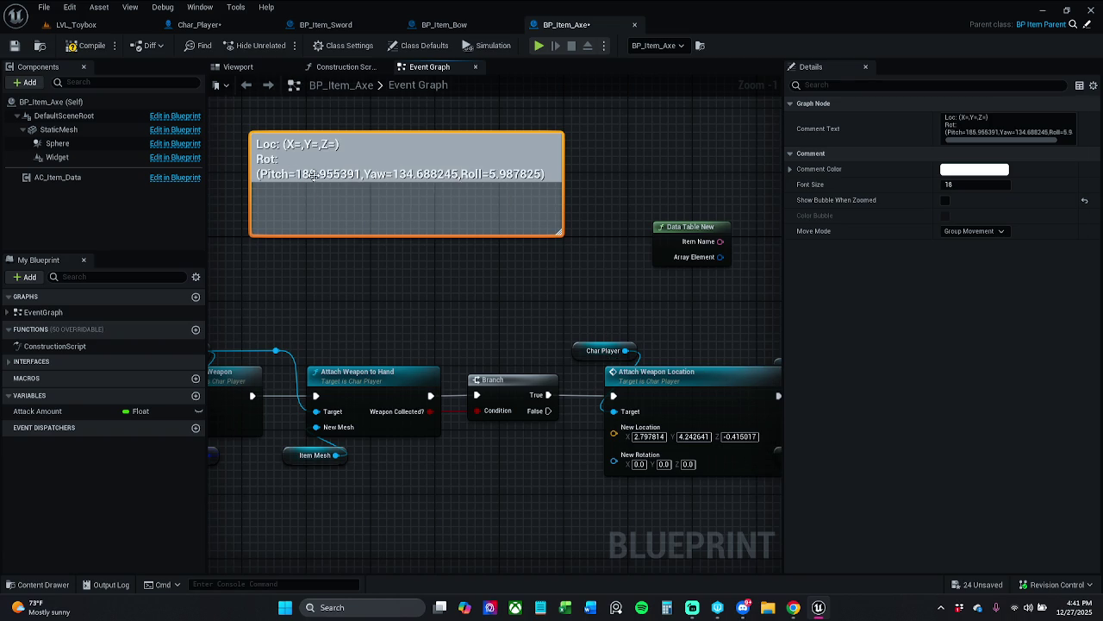
- Cut the Pitch value 185.955391 out of the comment
double_click(313, 175)
click(303, 174)
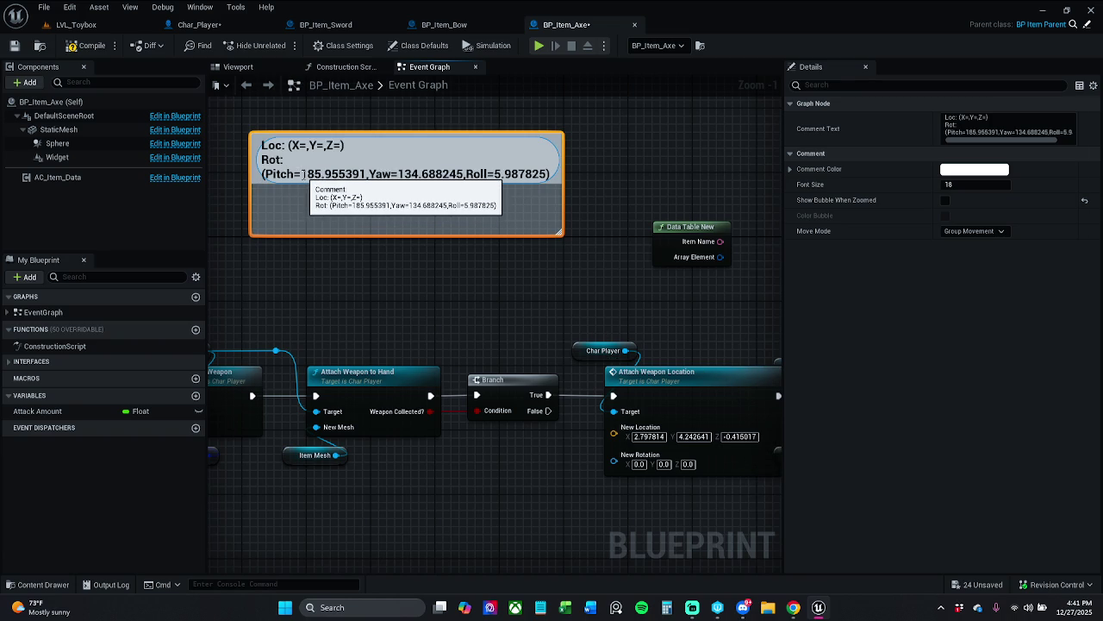
drag(303, 174, 369, 174)
key(ctrl+c)
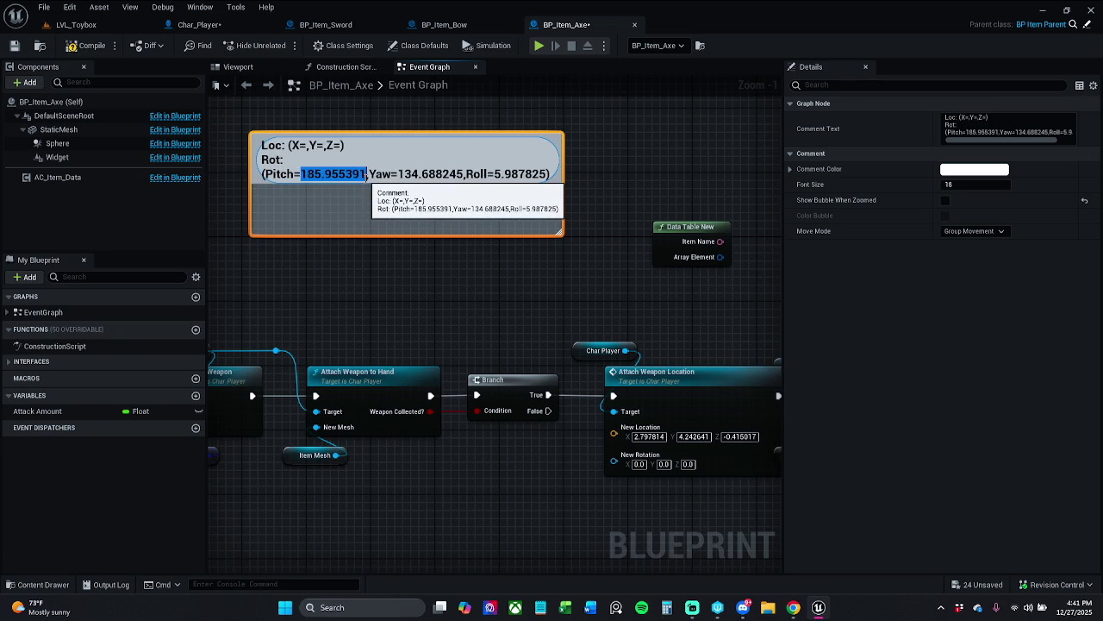
key(BackSpace)
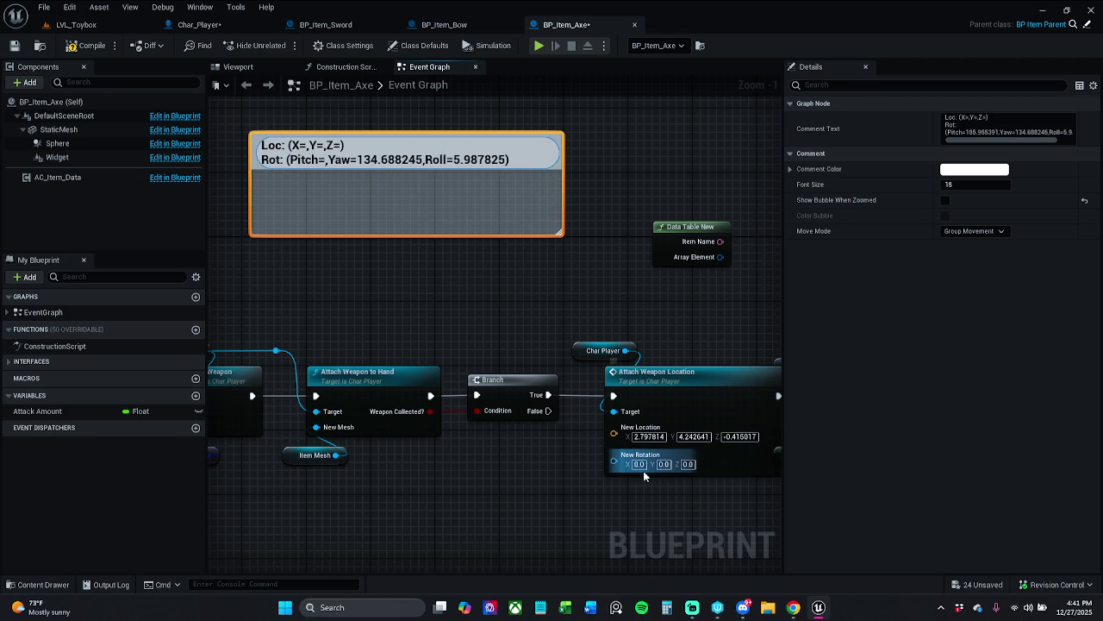
- Set New Rotation X to 185.955391 and Y to 134.688245 from the comment
click(642, 467)
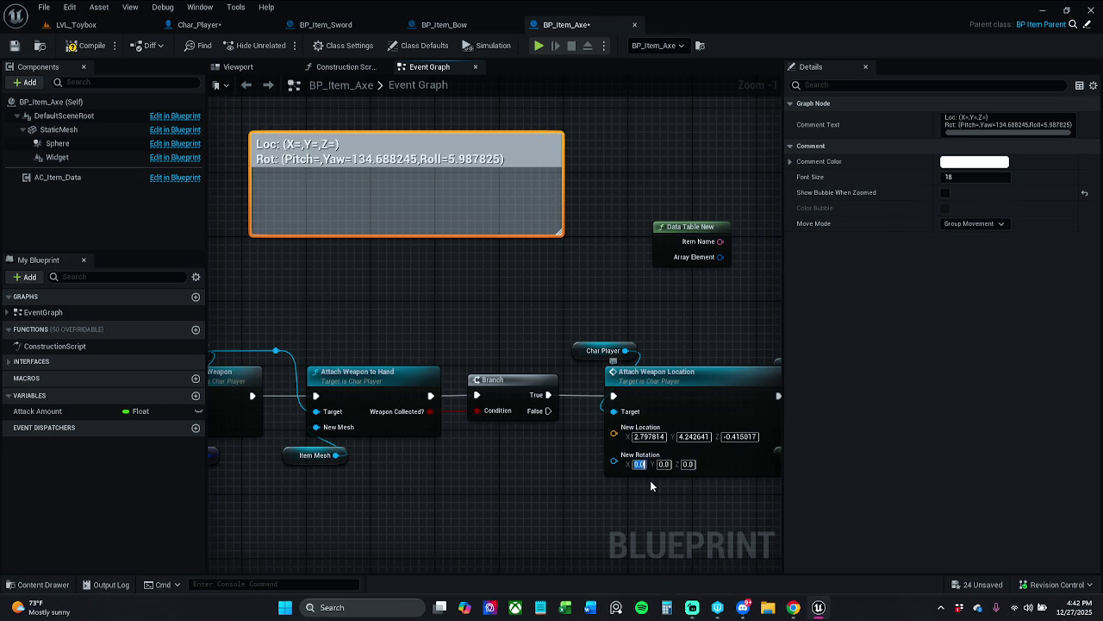
key(ctrl+v)
double_click(366, 159)
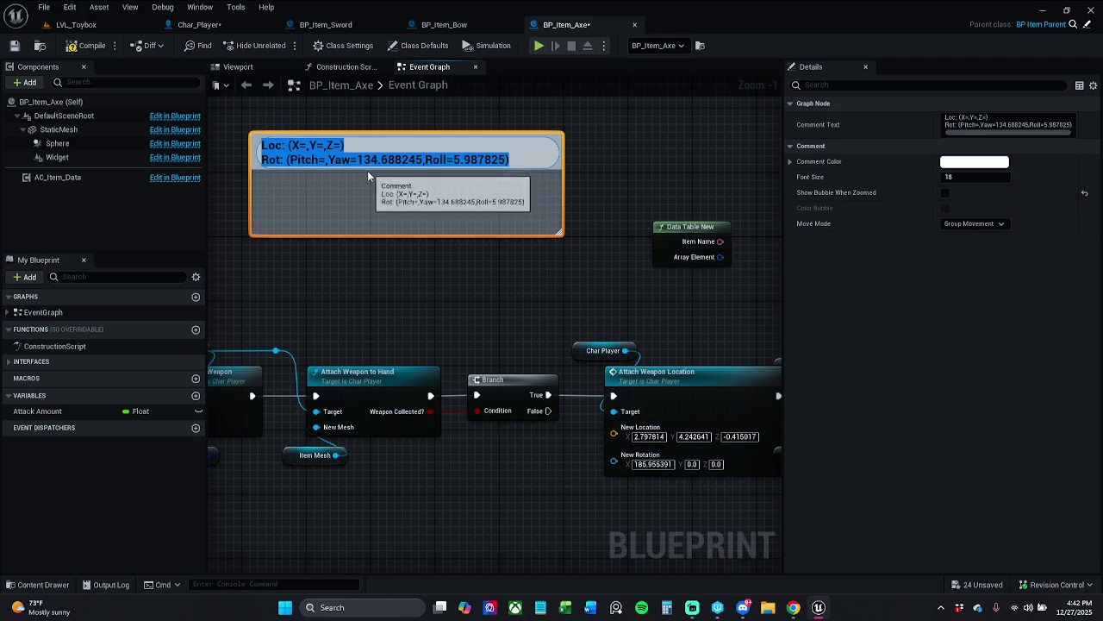
drag(357, 161, 423, 162)
key(ctrl+x)
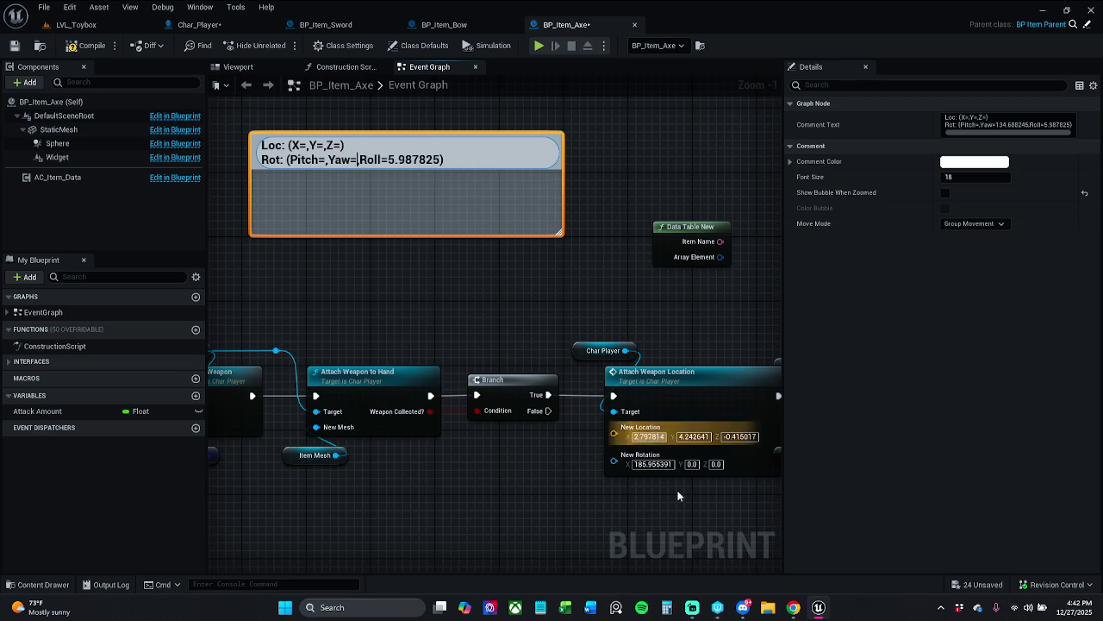
click(693, 463)
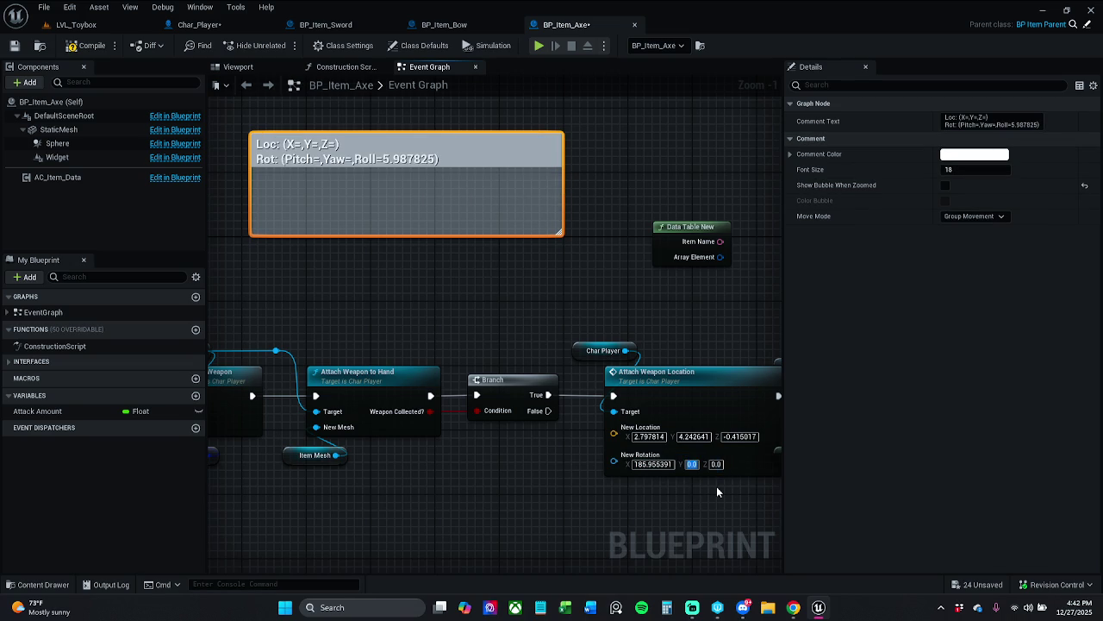
key(Return)
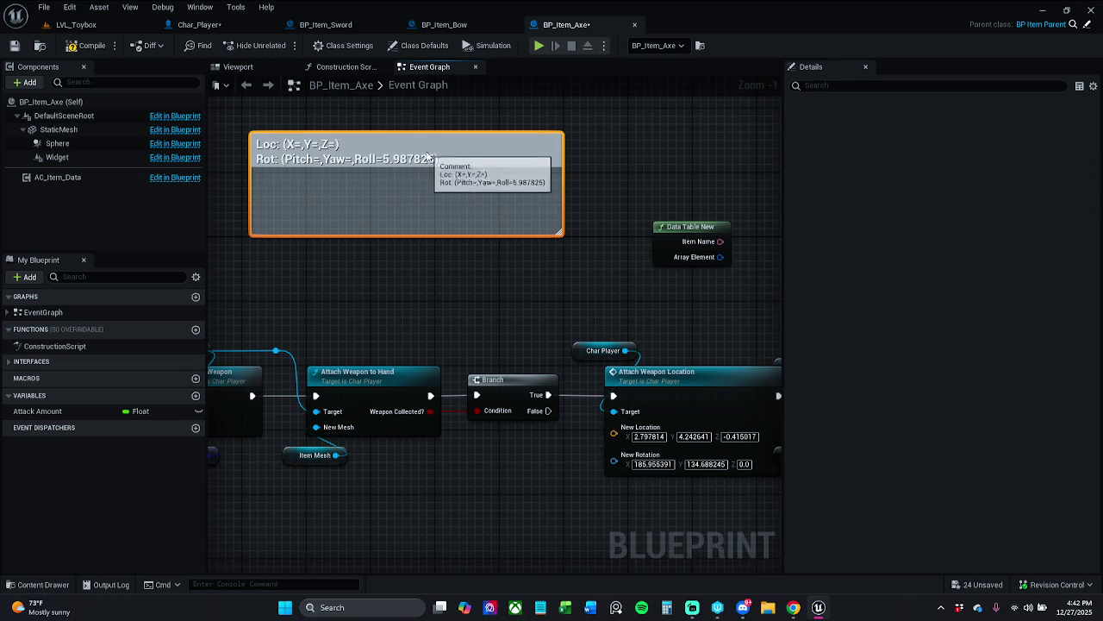
- Clear the Roll number from the comment, save BP_Item_Axe, and return to LVL_Toybox
double_click(396, 162)
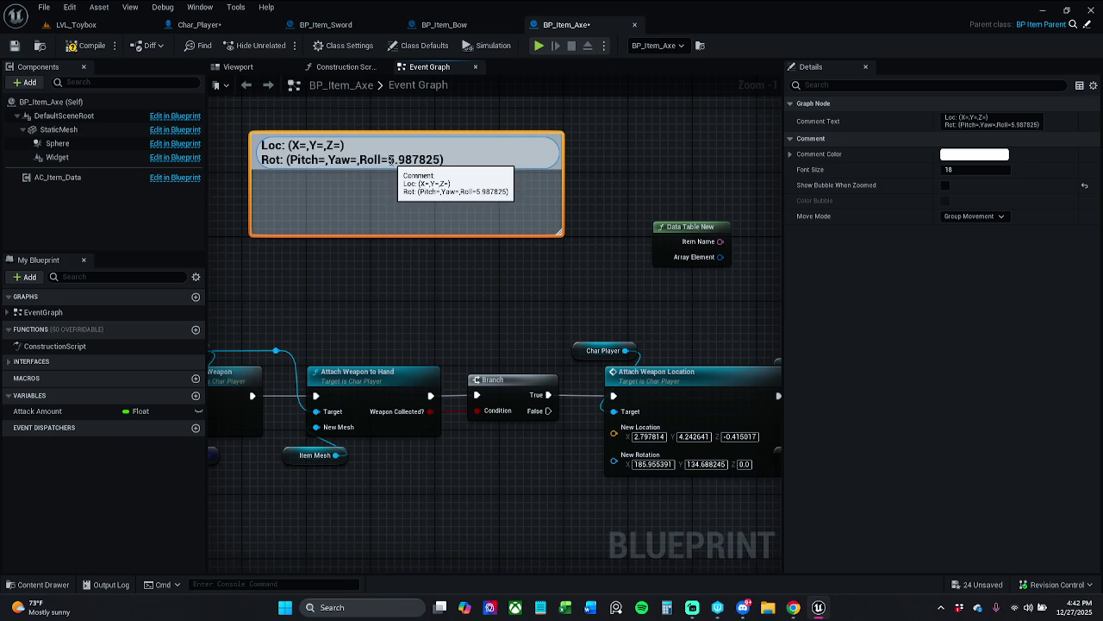
drag(389, 160, 435, 162)
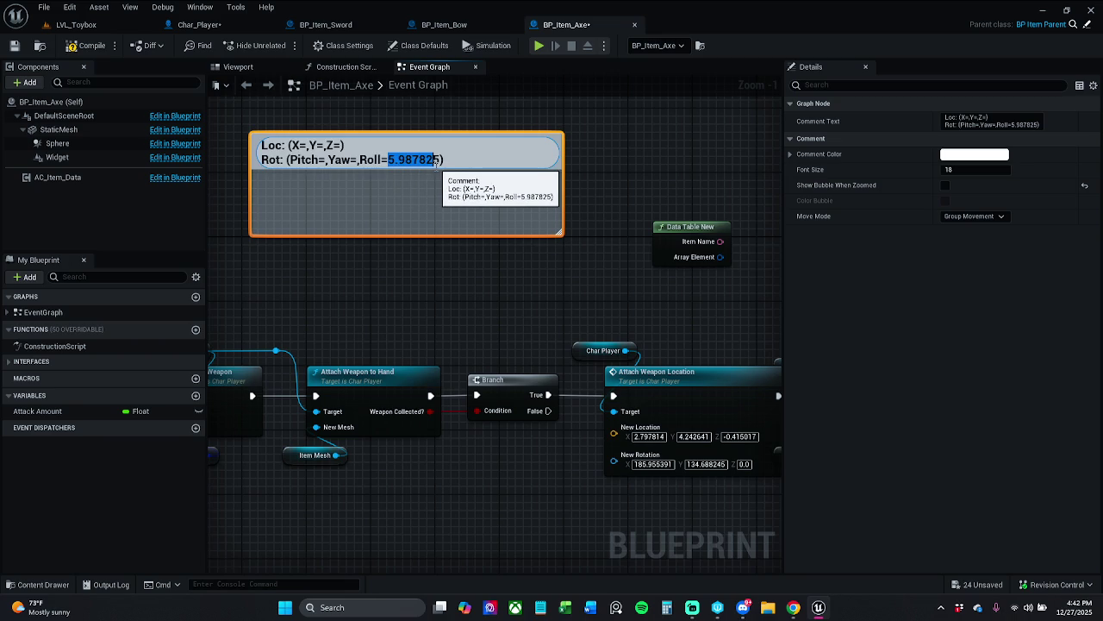
click(755, 470)
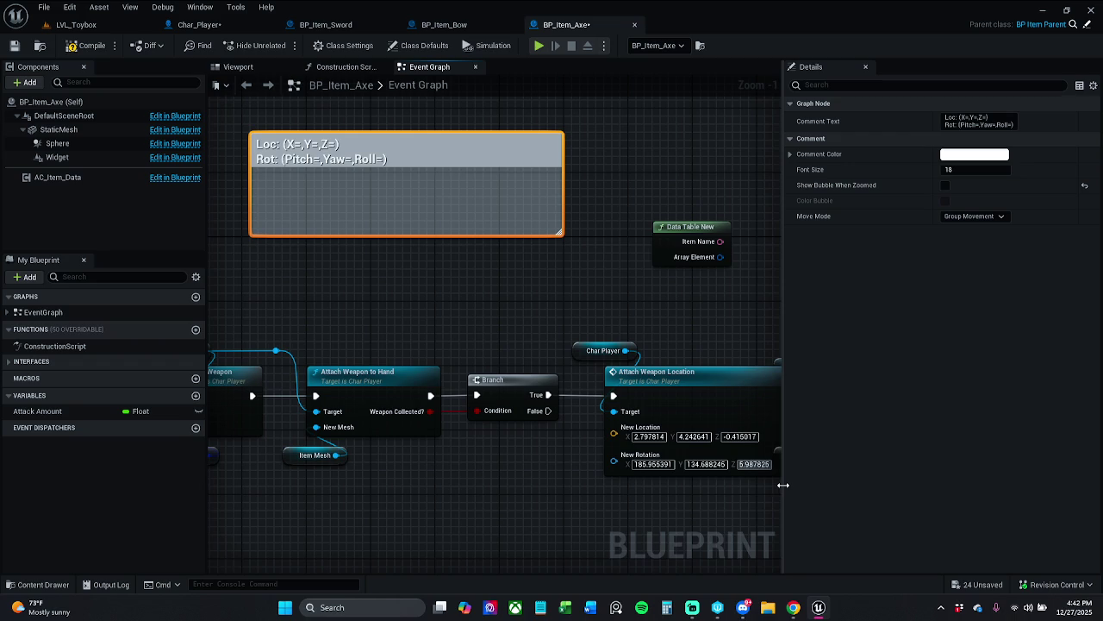
scroll(512, 391, down, 5)
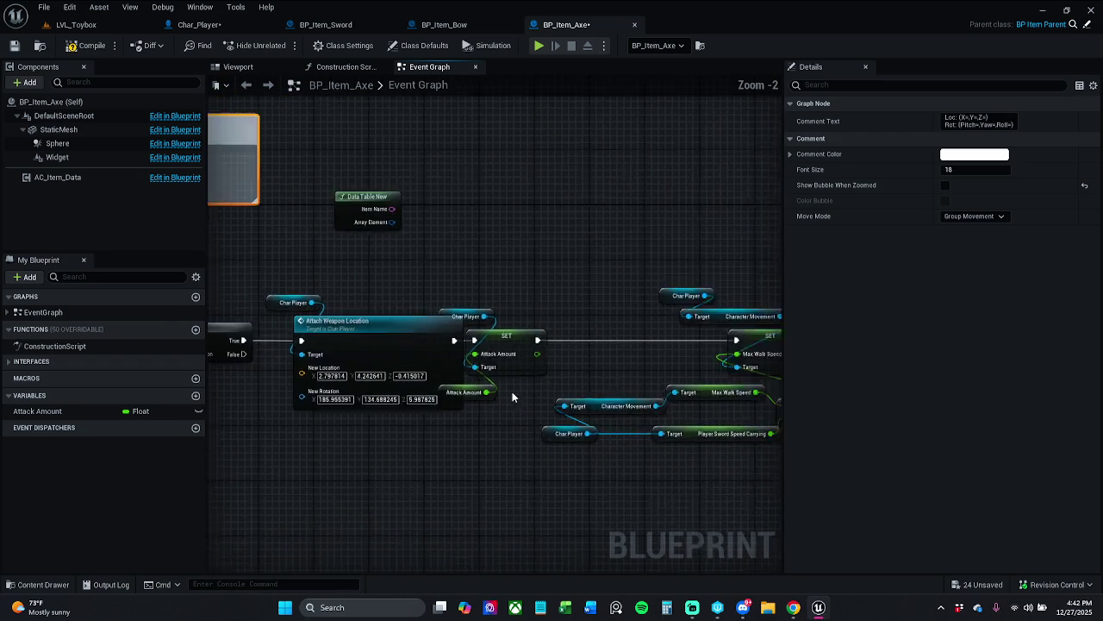
drag(486, 307, 726, 470)
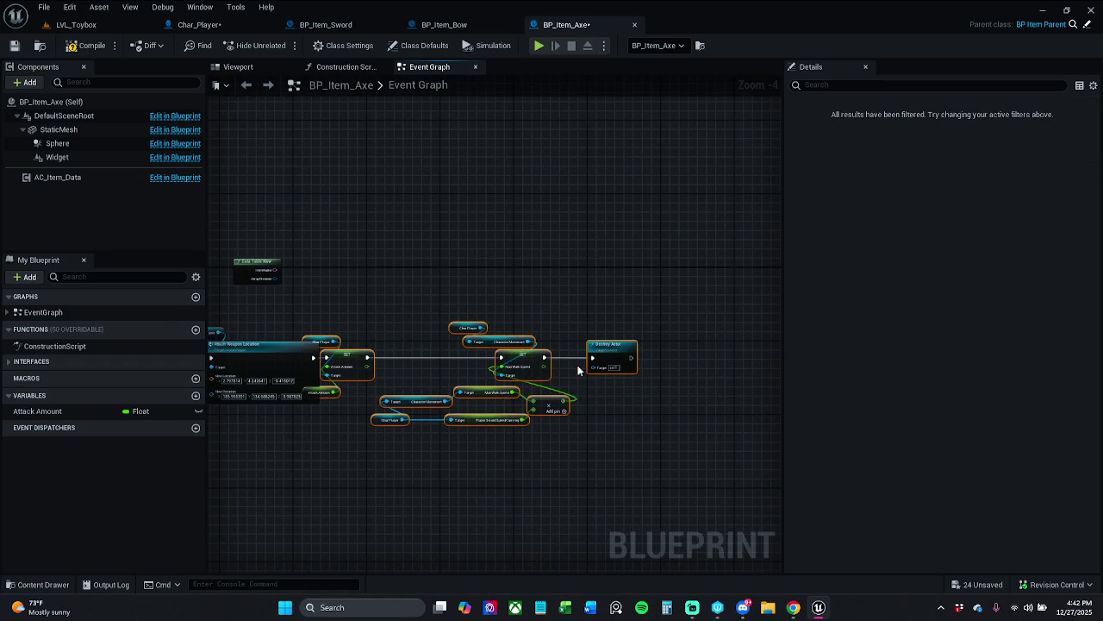
click(327, 282)
drag(326, 283, 540, 284)
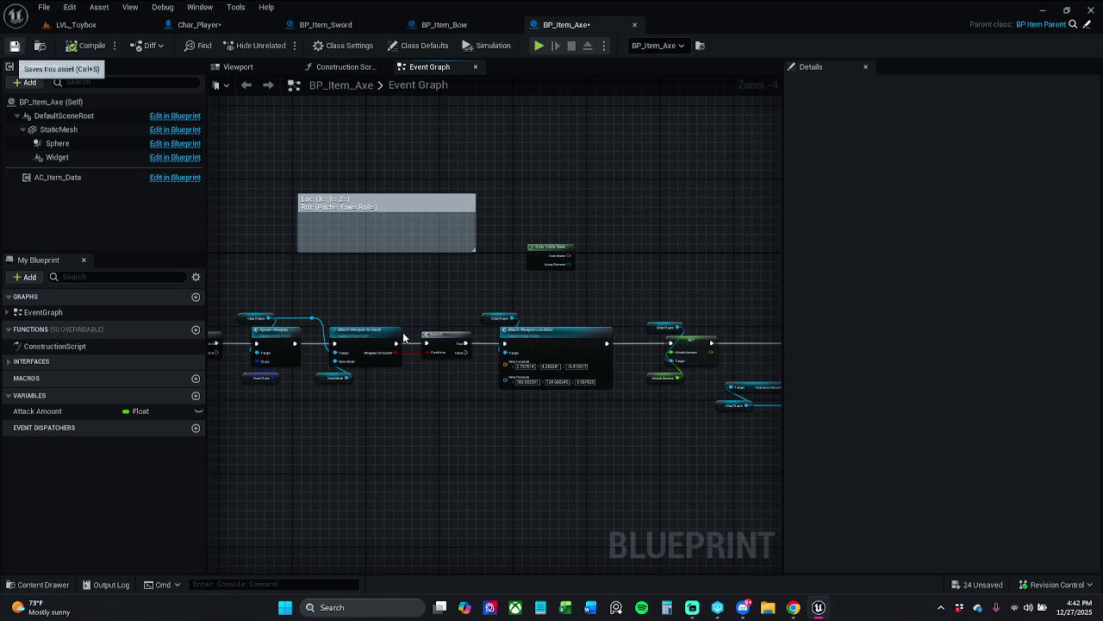
key(ctrl+s)
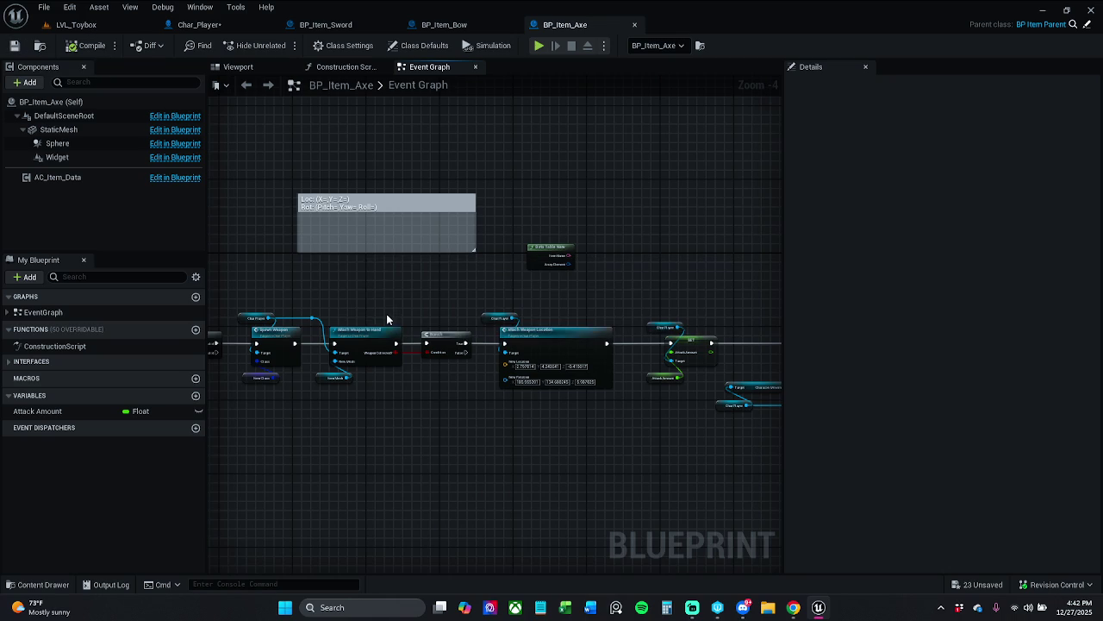
click(102, 25)
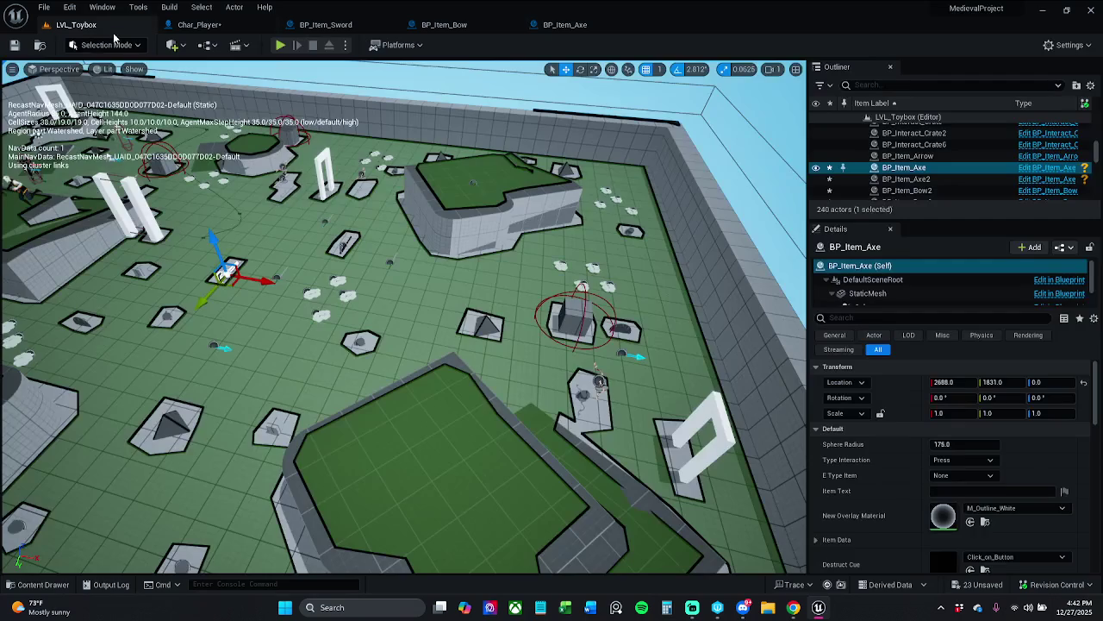
- After a quick play test, clear Mesh_Loc_Hand's preview axe in Char_Player and save
click(283, 48)
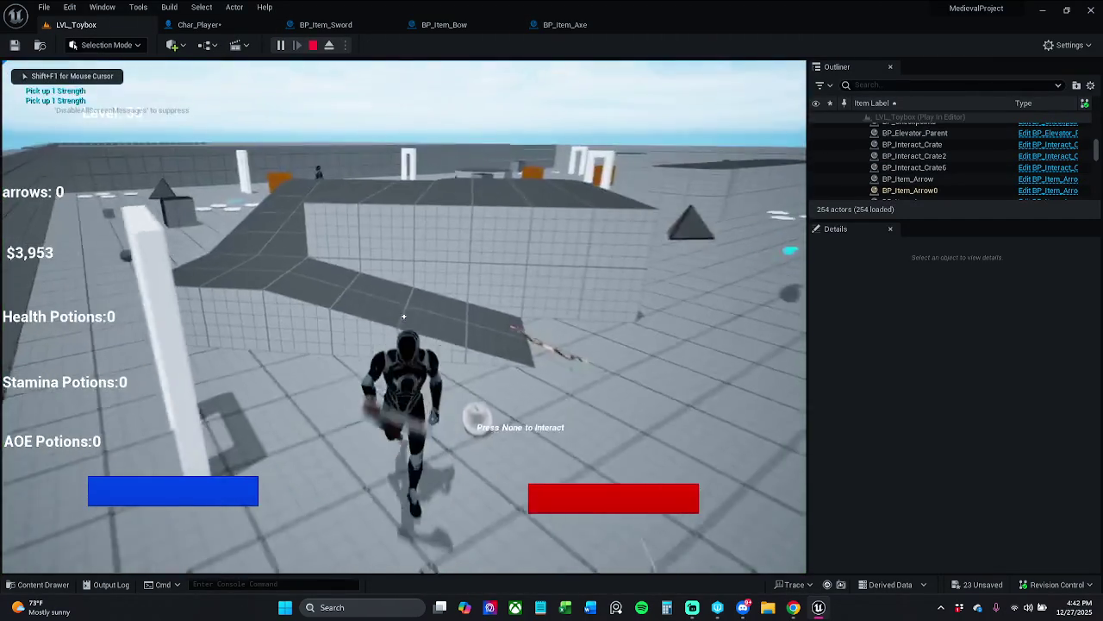
key(Escape)
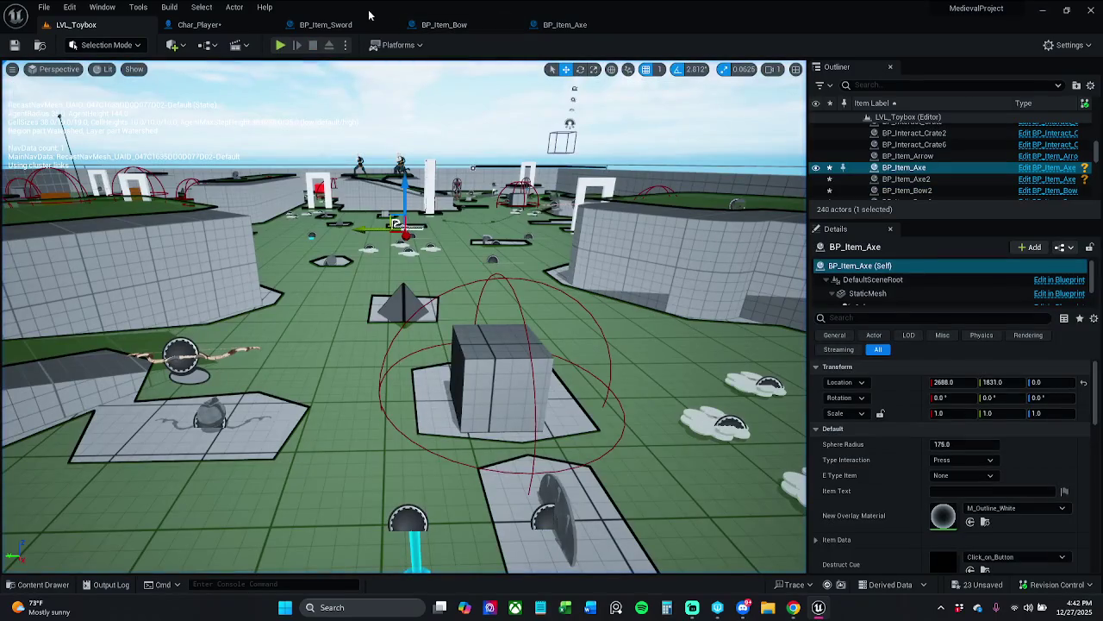
click(199, 24)
click(1085, 314)
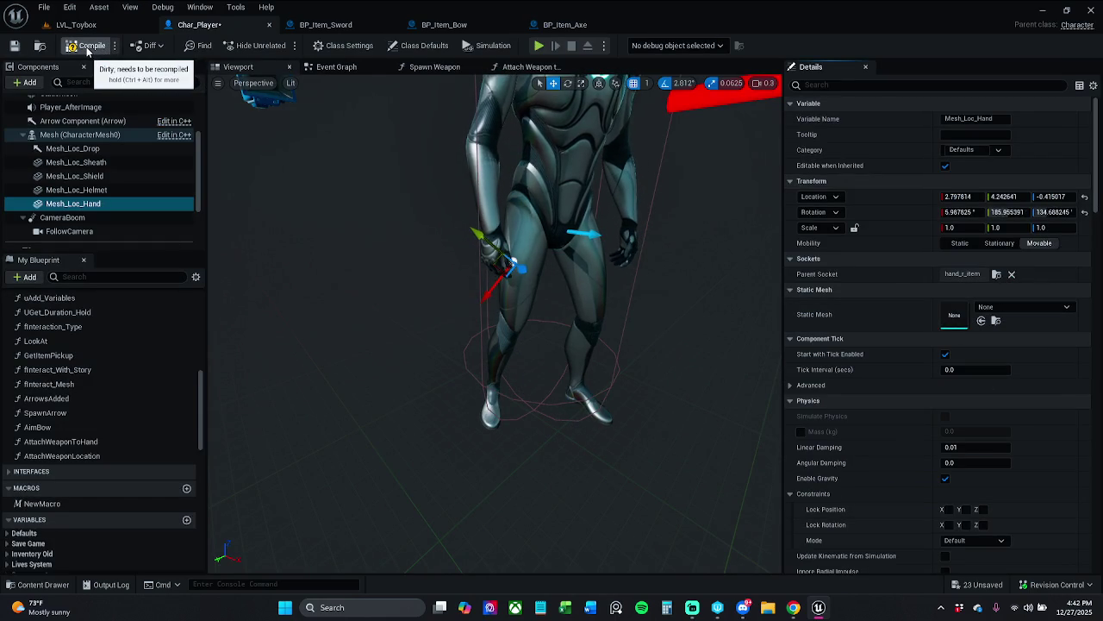
click(14, 46)
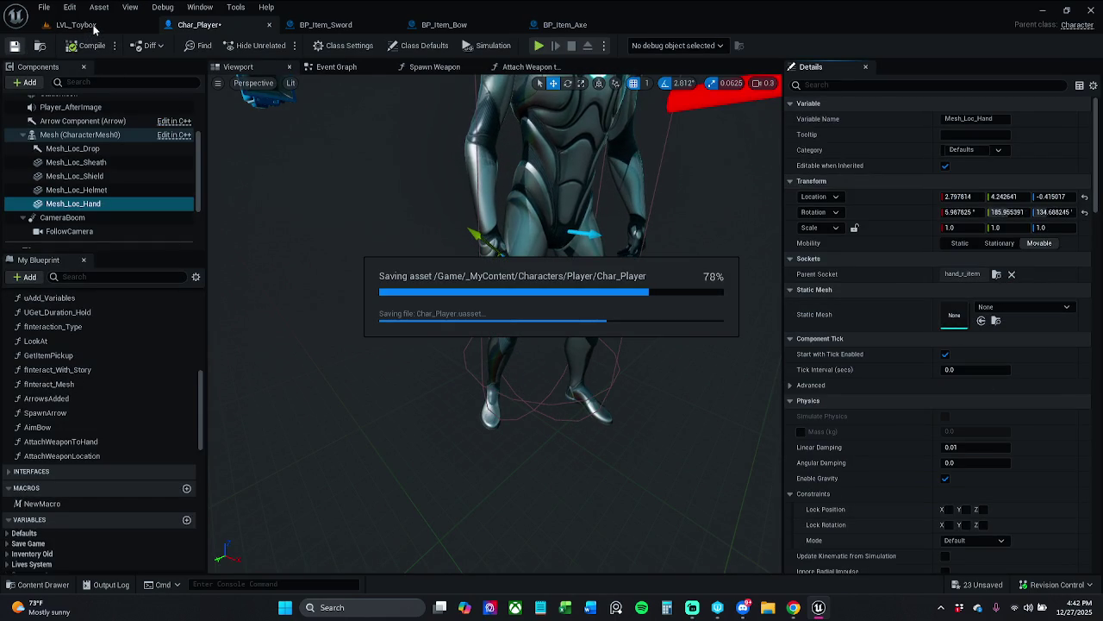
click(94, 30)
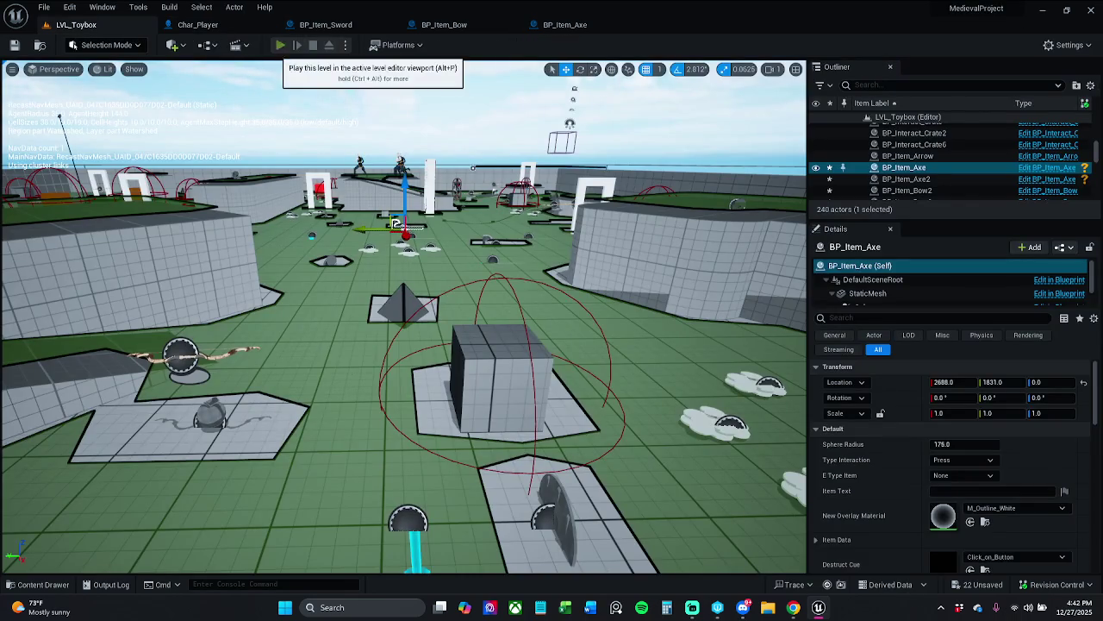
- Play-test LVL_Toybox picking up the axe, then open BP_Item_Axe
click(280, 45)
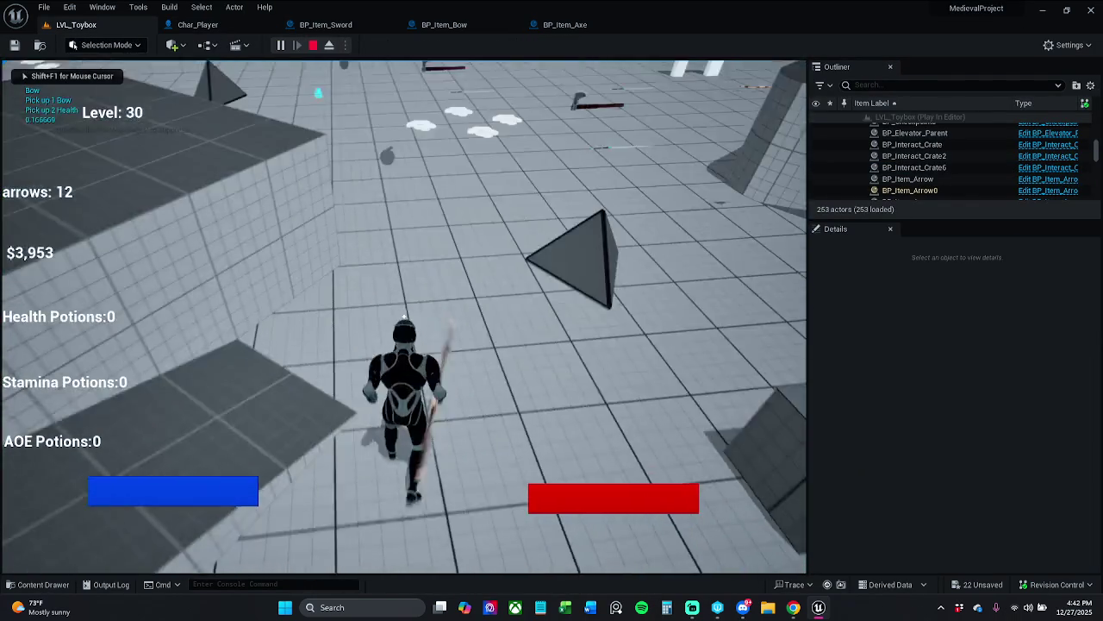
key(w)
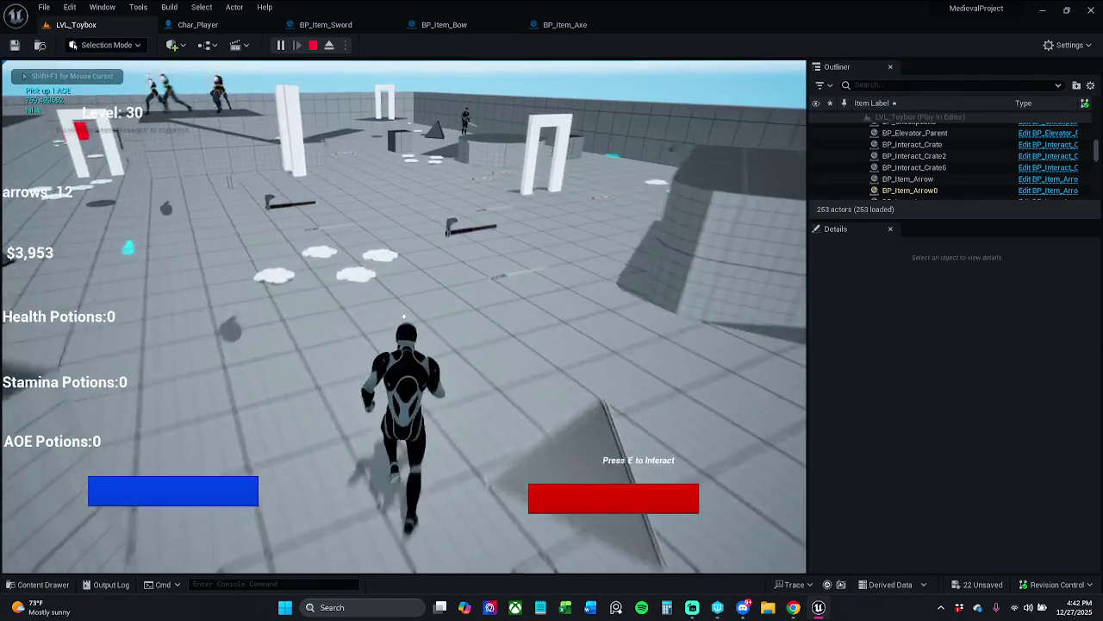
key(e)
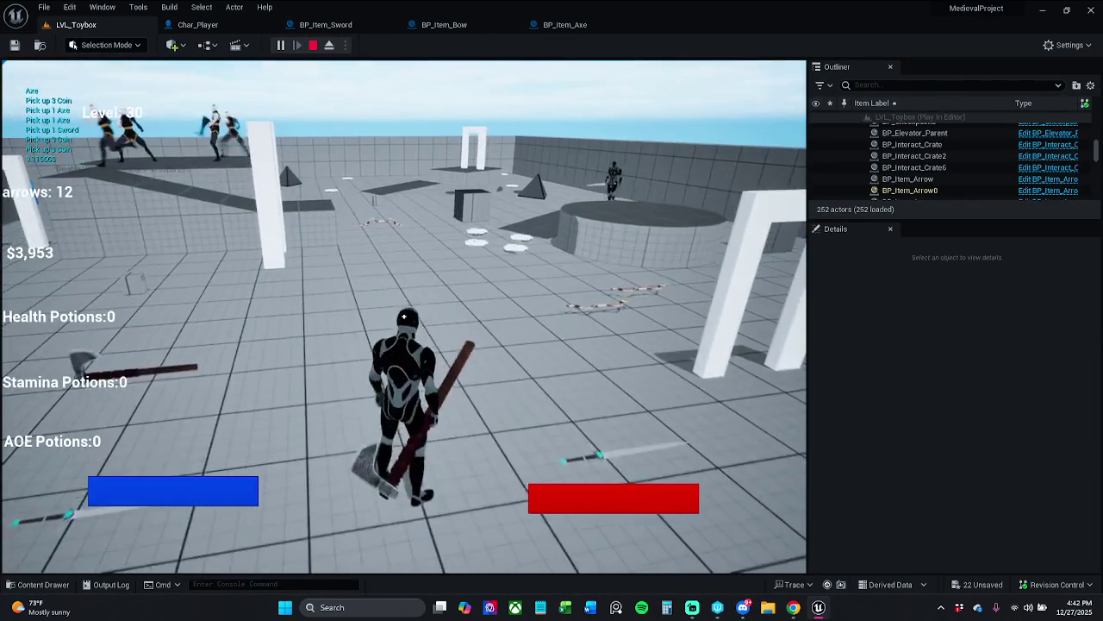
key(Escape)
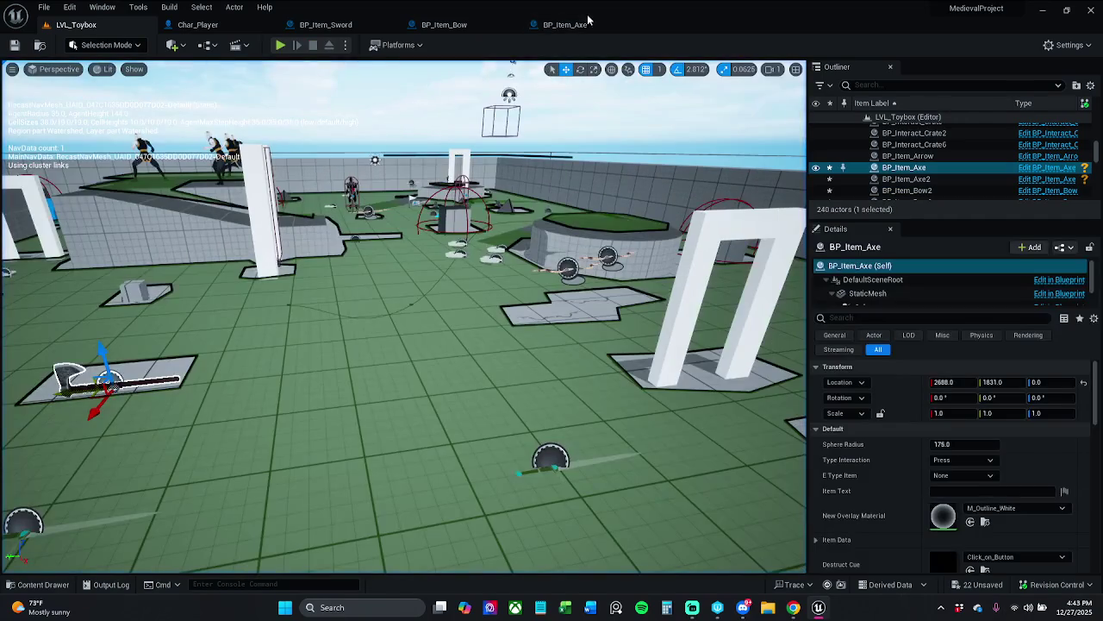
click(568, 24)
- Reassign SM_Axe (searched as 'sm axe') to Mesh_Loc_Hand and view it from the front
scroll(553, 380, up, 5)
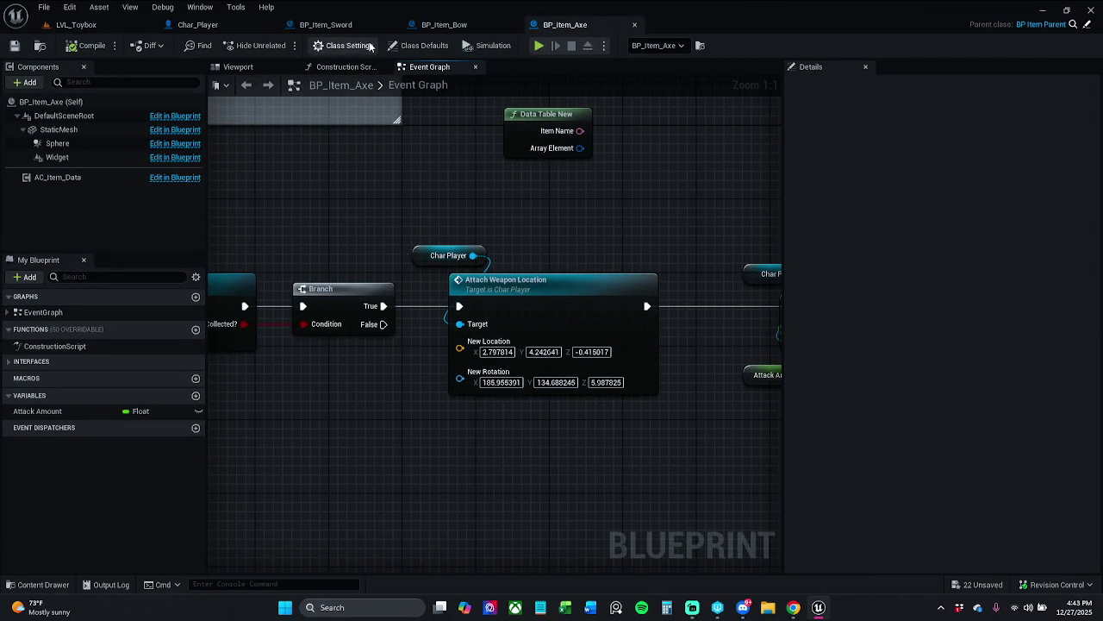
click(220, 25)
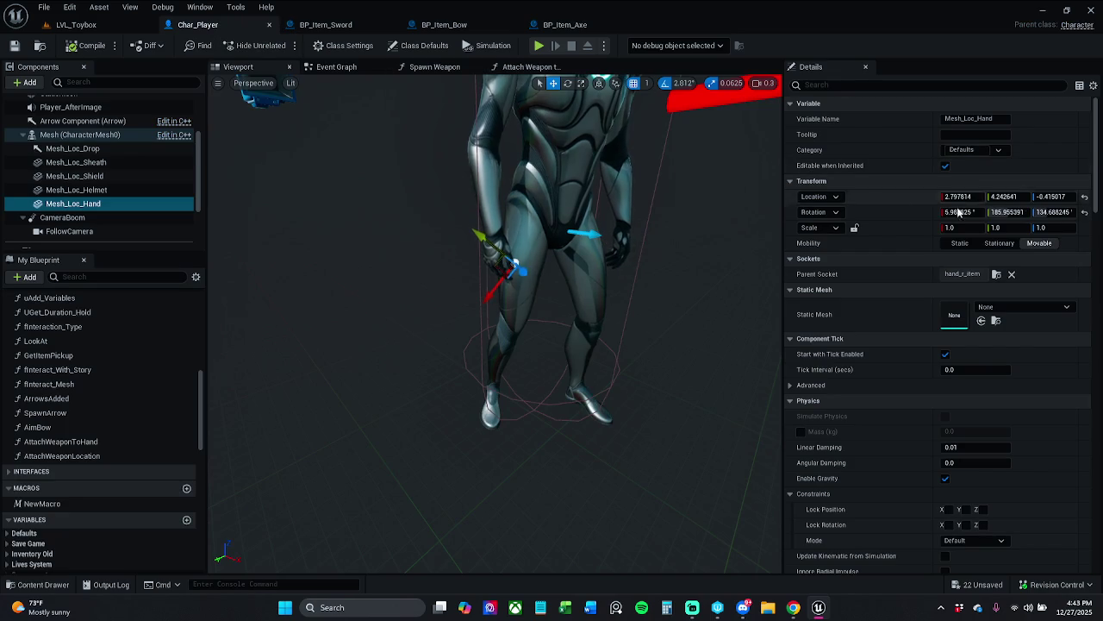
click(1017, 307)
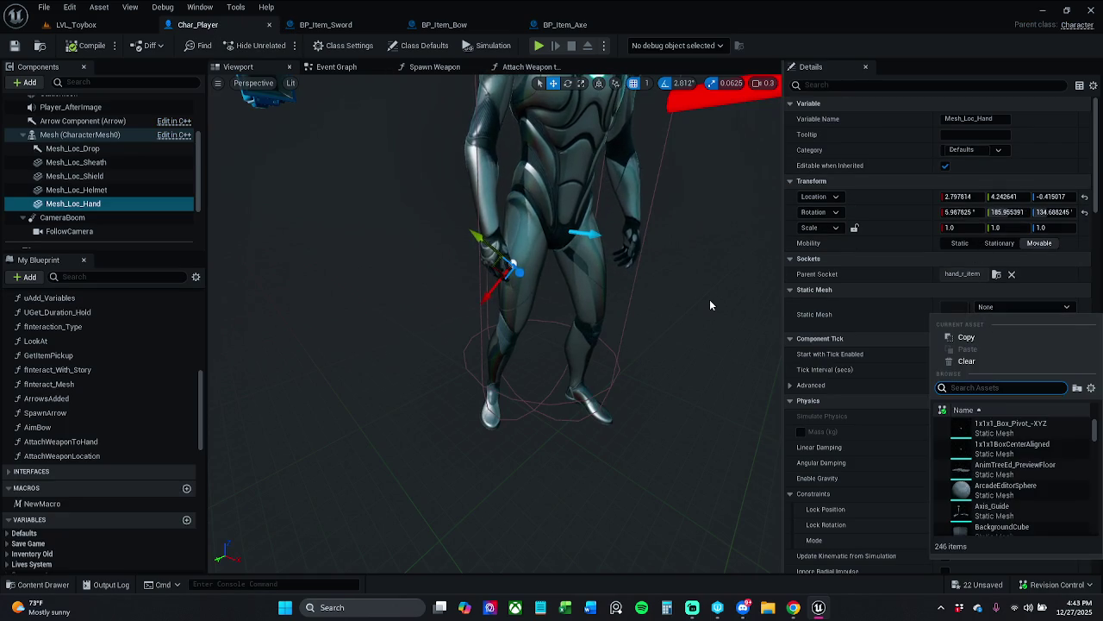
text(sm axe)
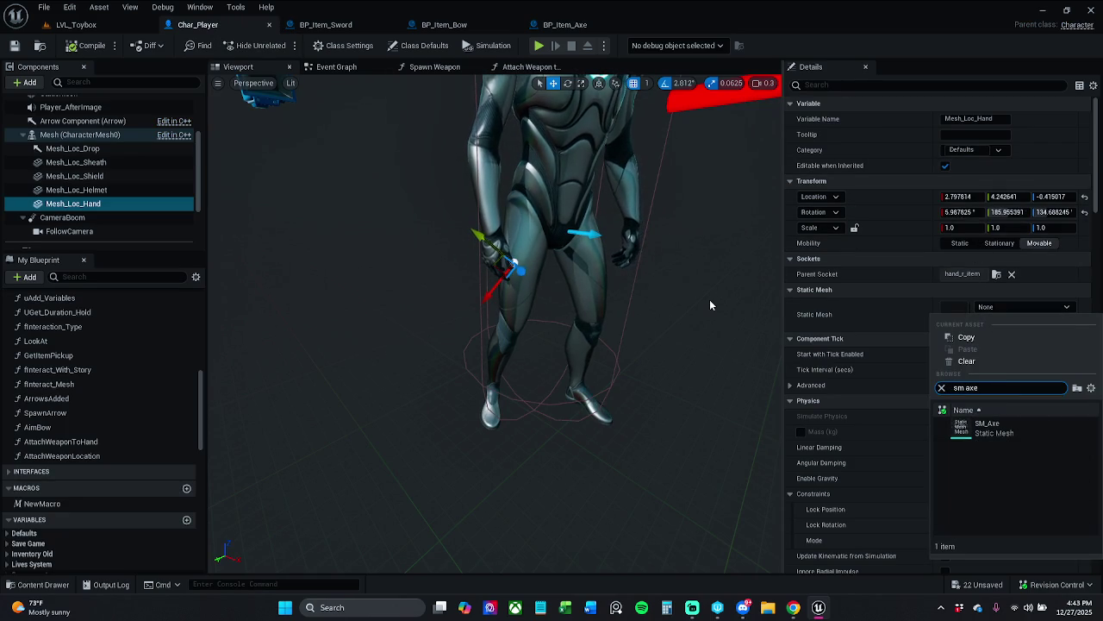
click(1000, 424)
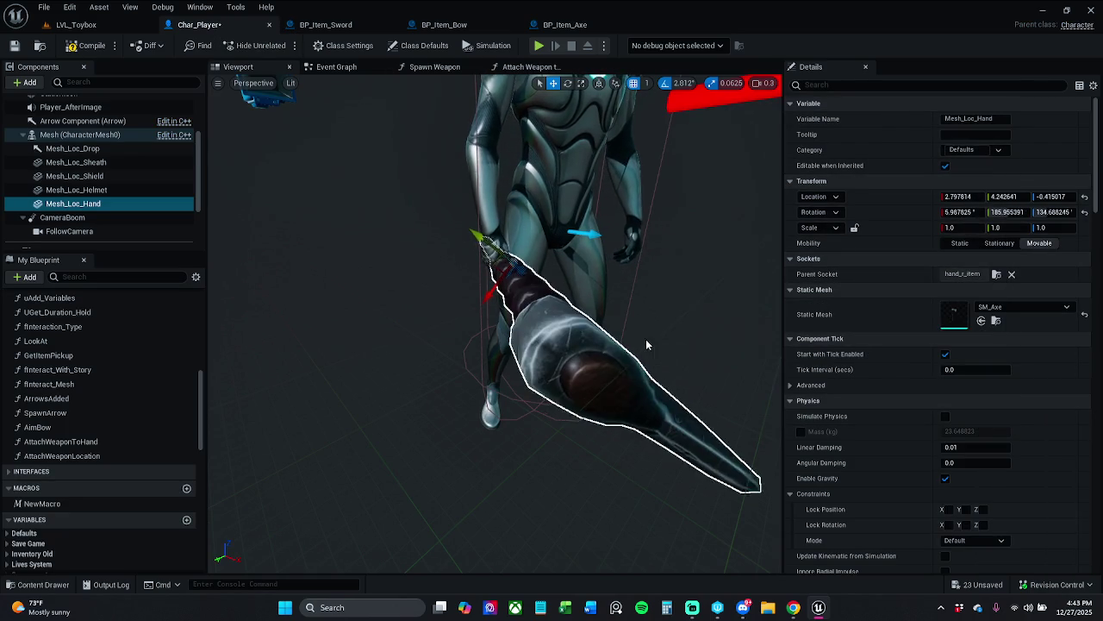
drag(576, 324, 431, 330)
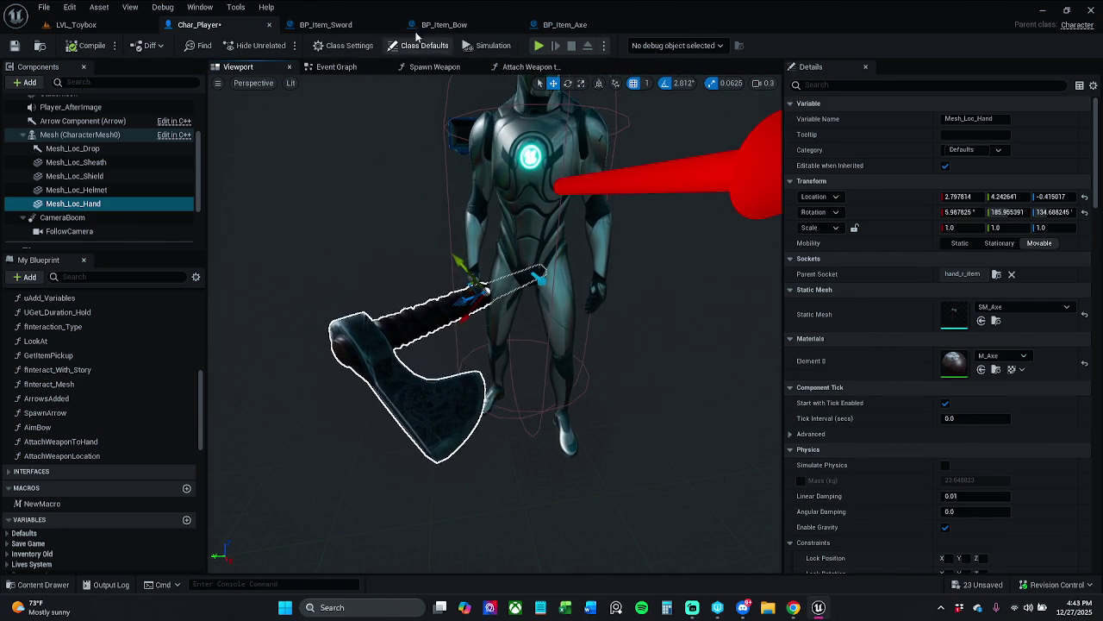
click(565, 25)
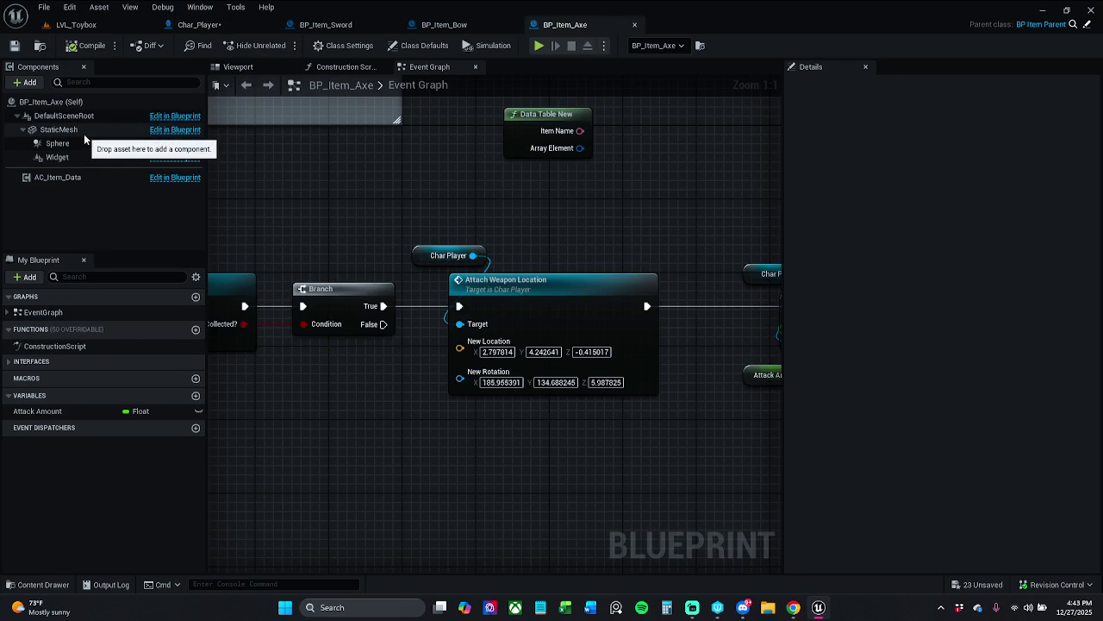
- Copy the hand mesh's rotation X into New Rotation X as 5.987825
click(199, 25)
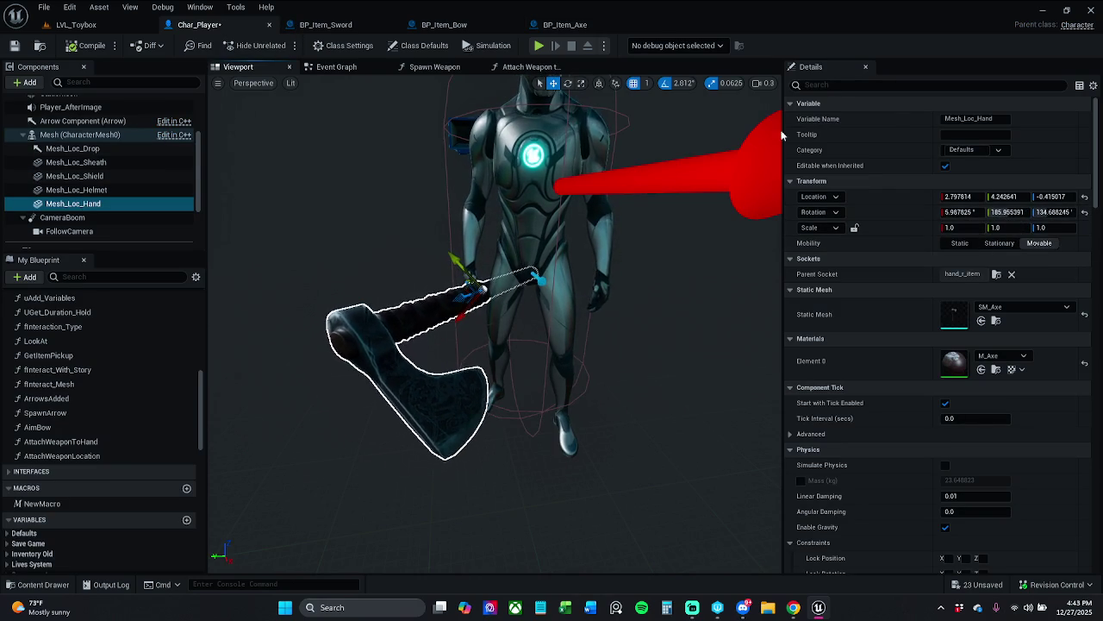
click(969, 213)
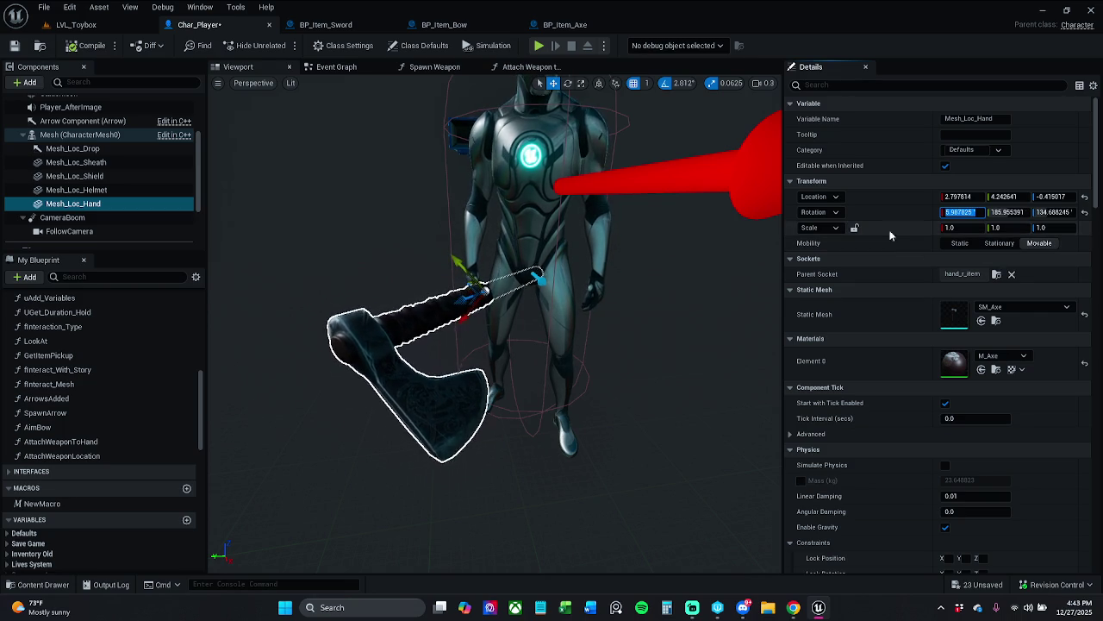
click(569, 26)
click(501, 382)
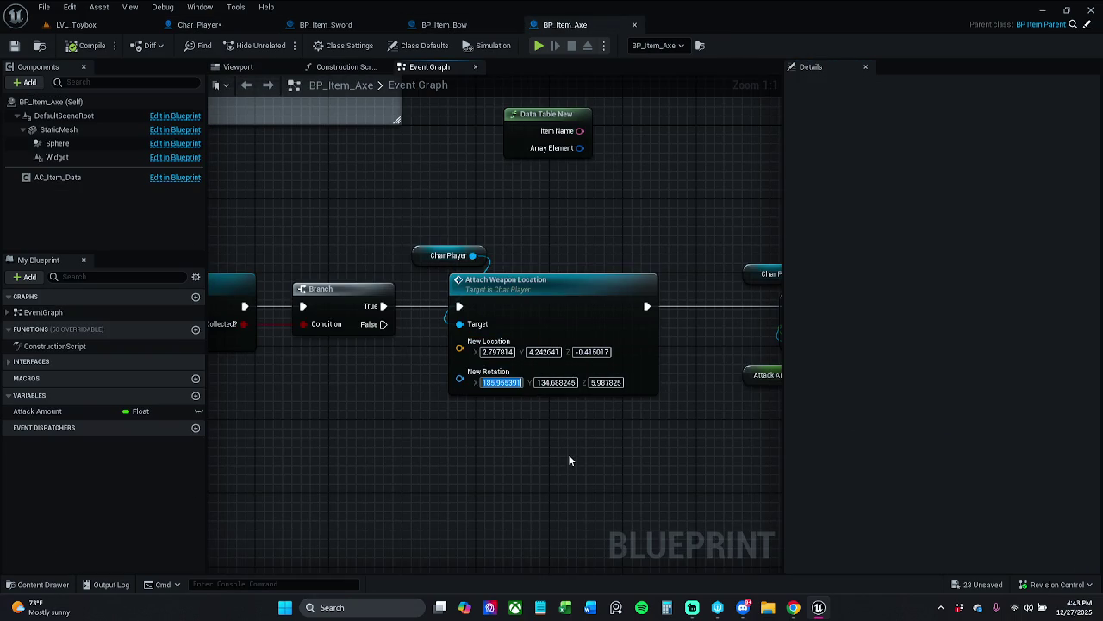
text(5.987825)
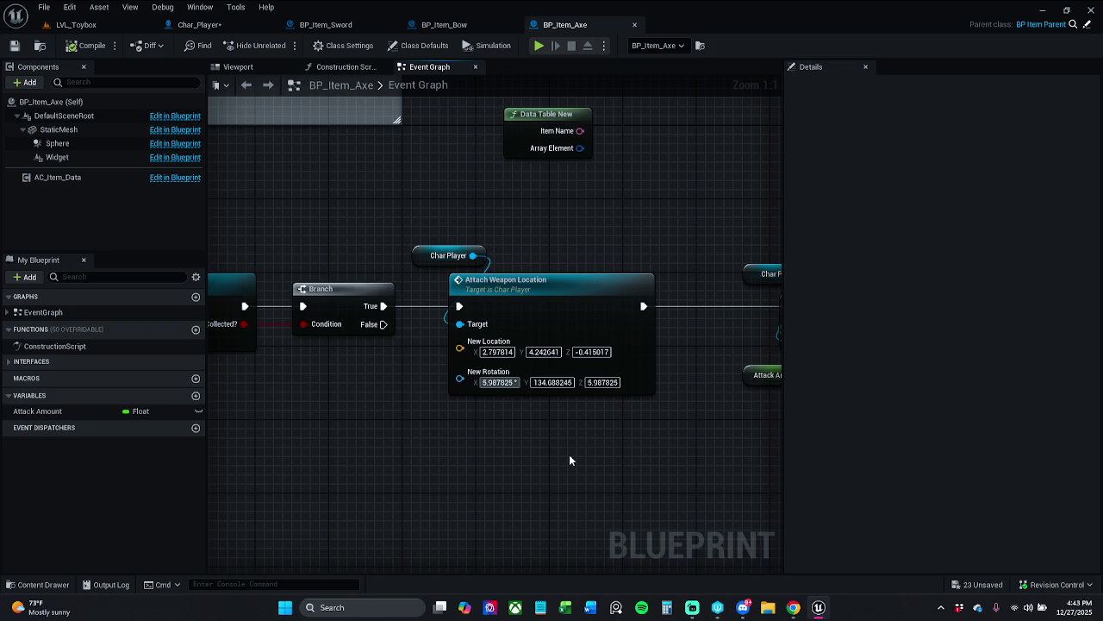
key(Return)
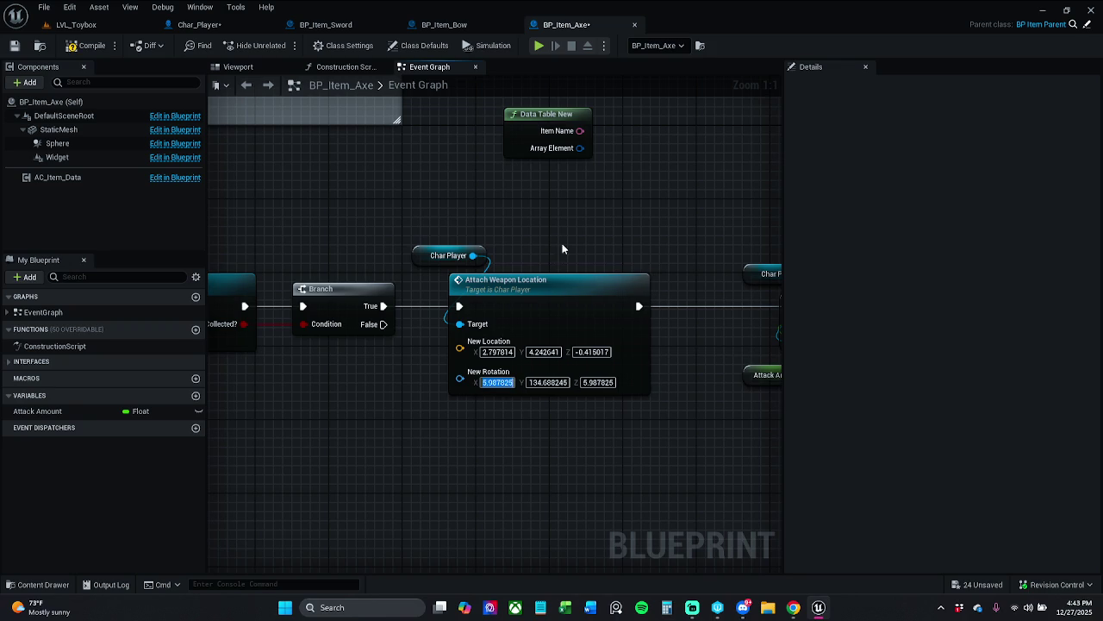
- Set New Rotation Y to 185.955391
click(200, 24)
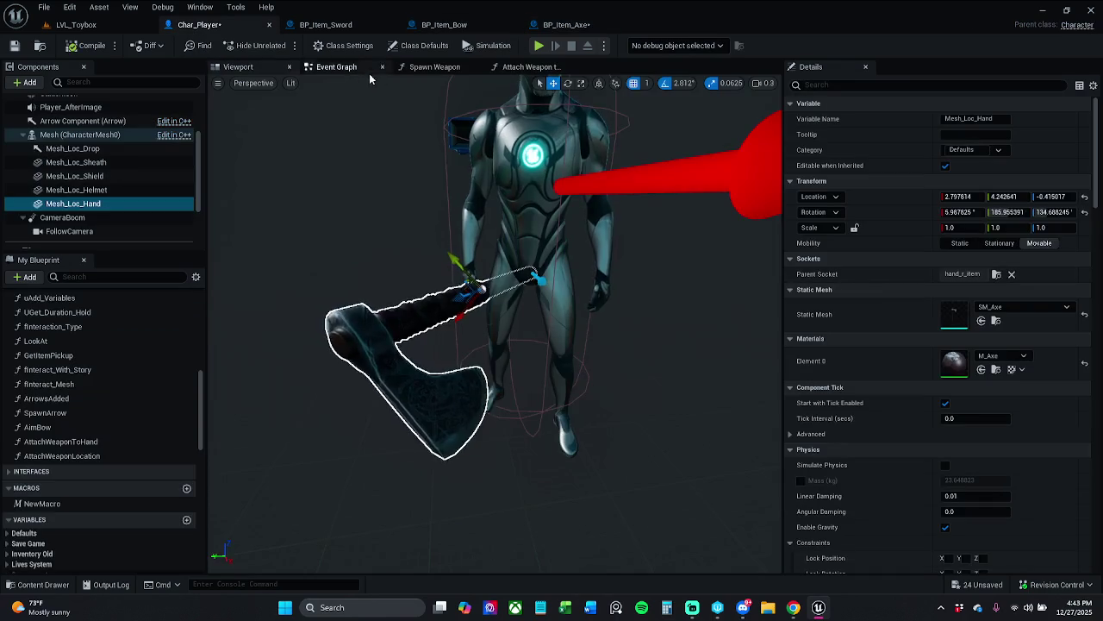
click(1007, 212)
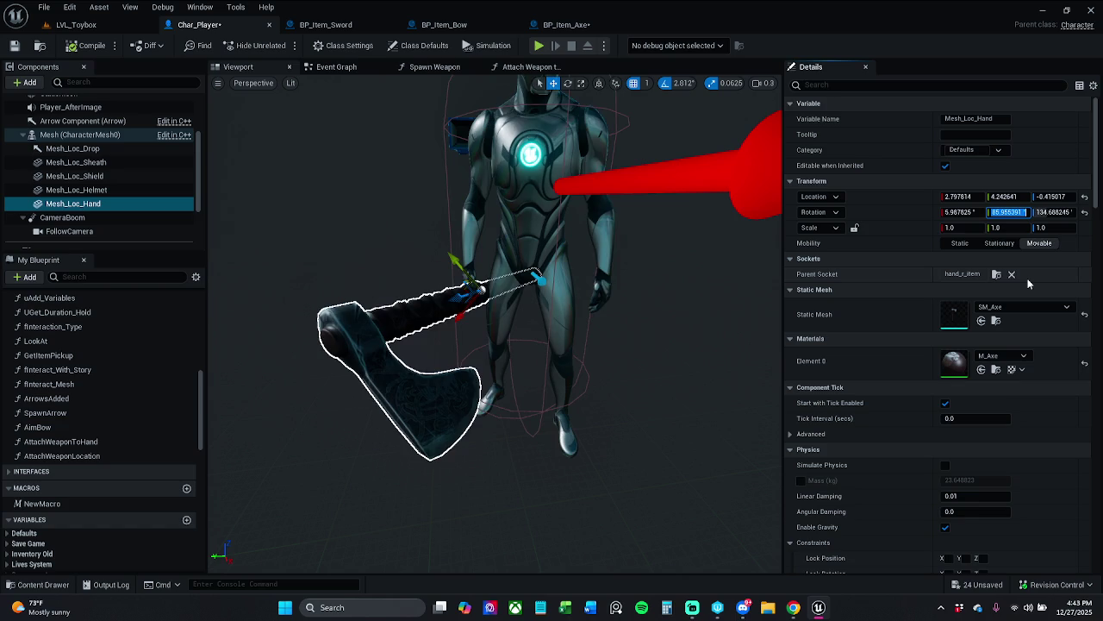
click(564, 24)
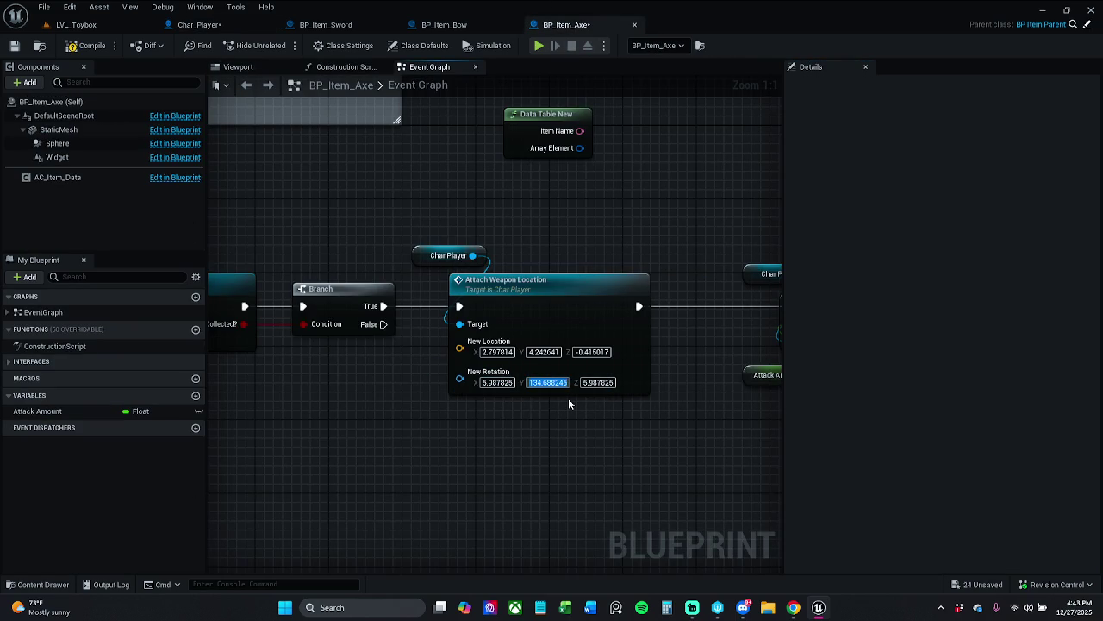
text(185.955391)
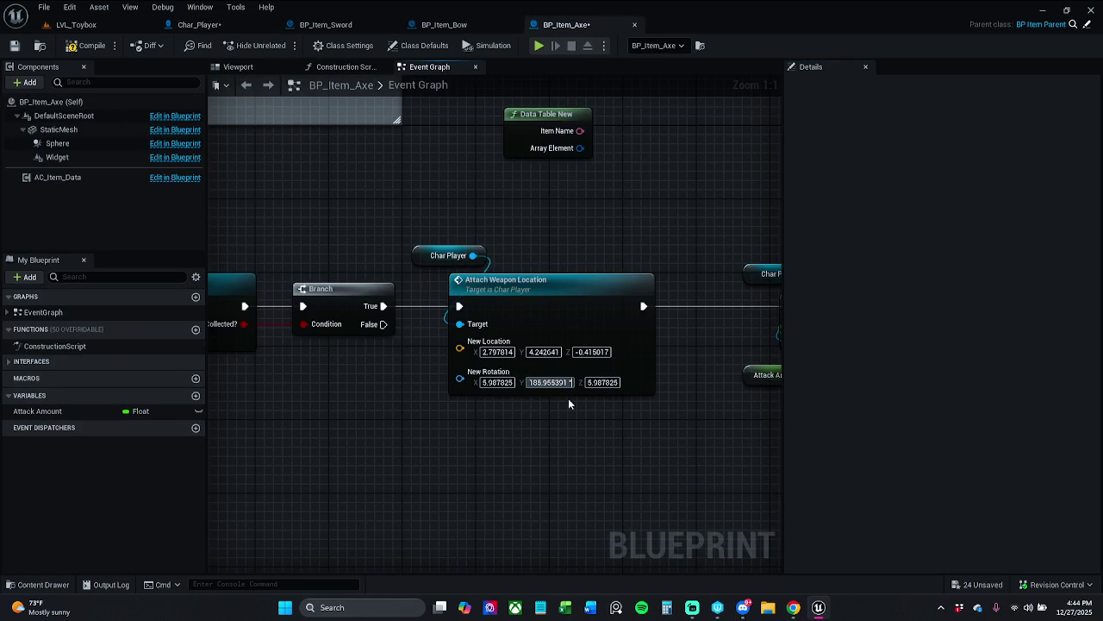
key(Return)
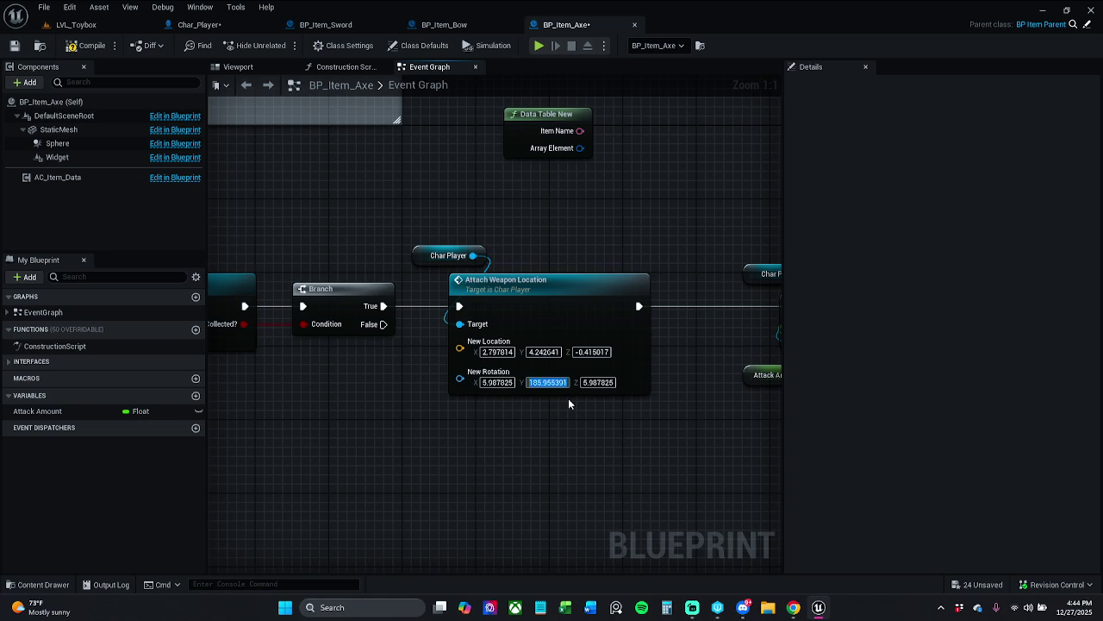
- Copy the hand mesh's Z rotation 134.688245 into New Rotation Z
click(197, 24)
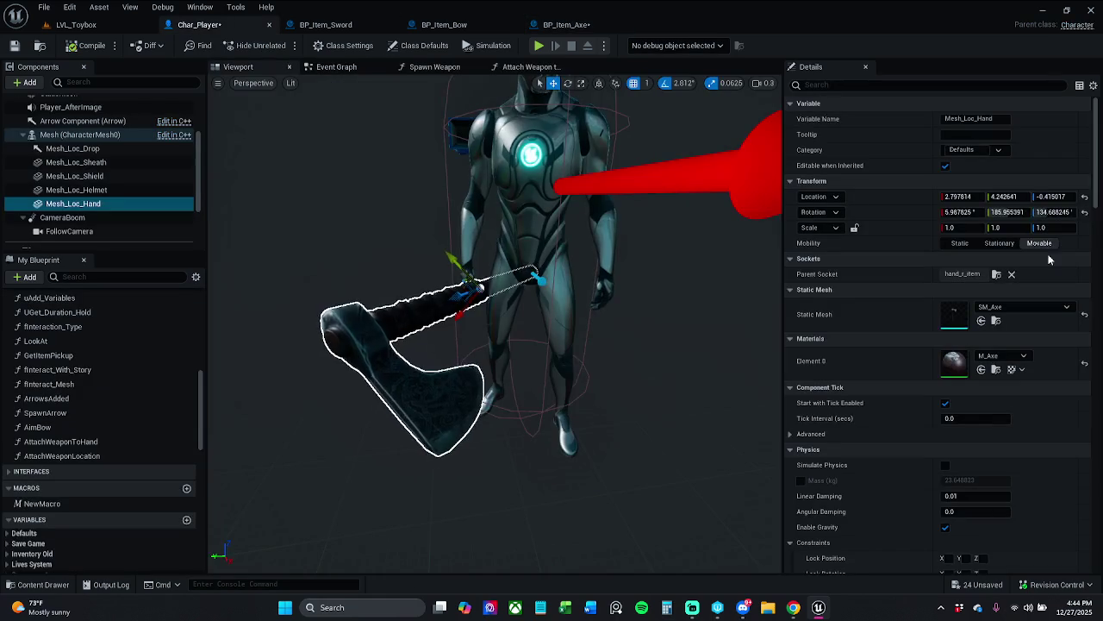
click(1053, 211)
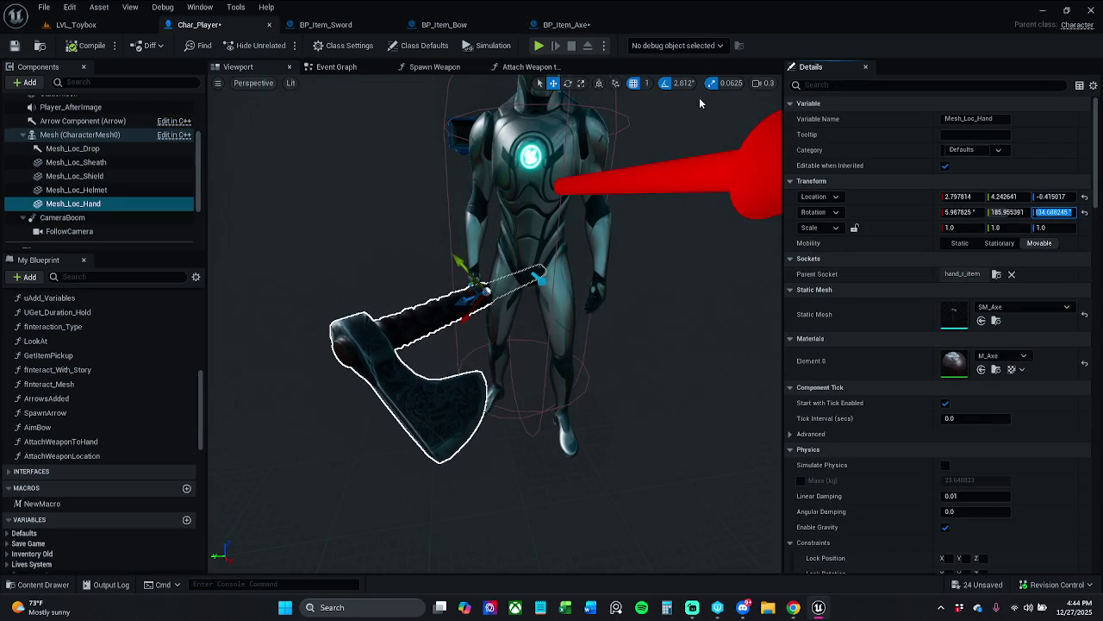
click(570, 24)
click(598, 382)
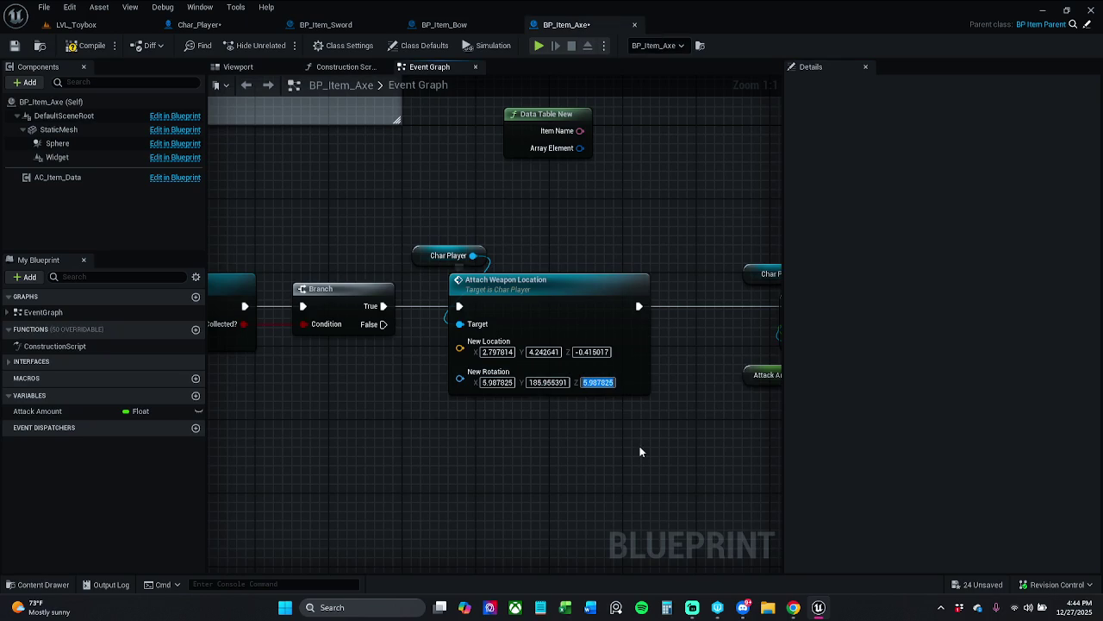
text(134.688245)
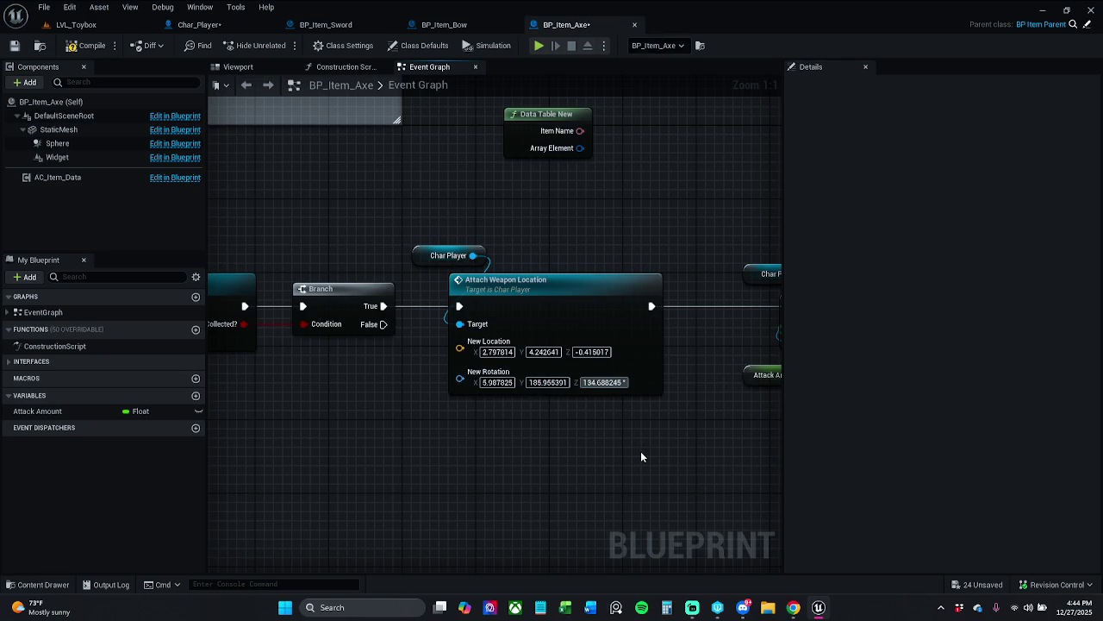
key(Return)
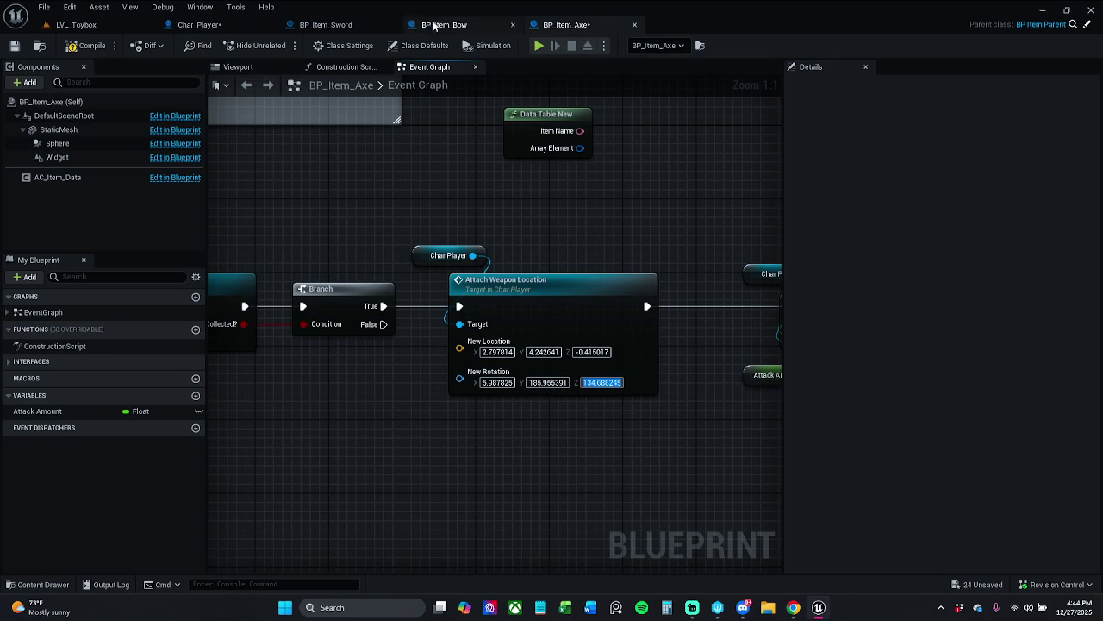
- Save Char_Player and run a brief play test of LVL_Toybox
click(205, 26)
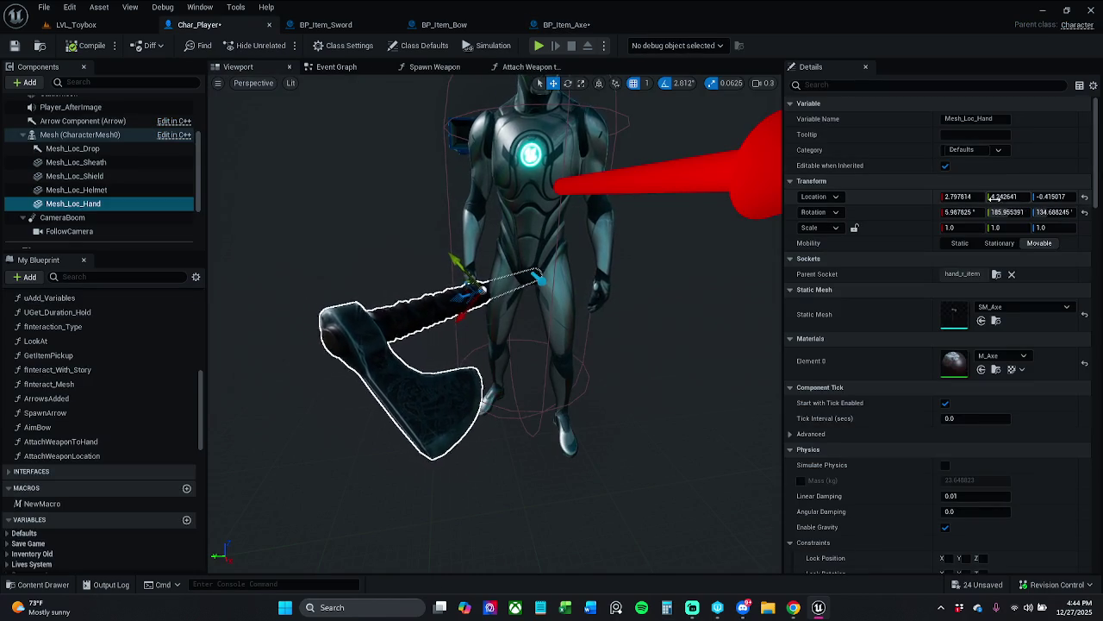
click(561, 25)
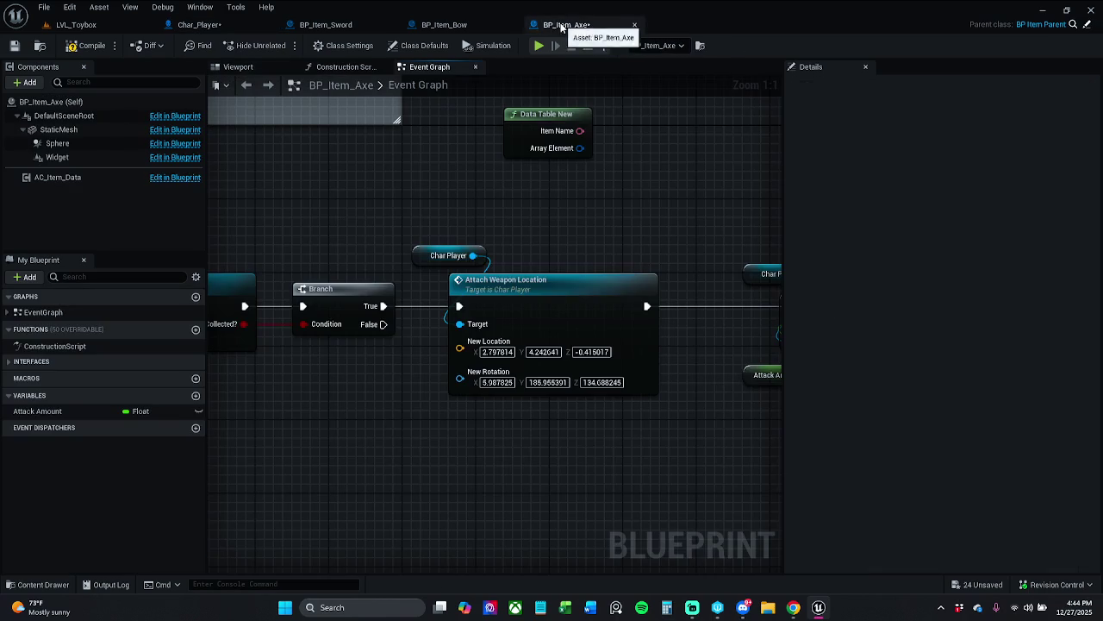
click(214, 26)
click(15, 46)
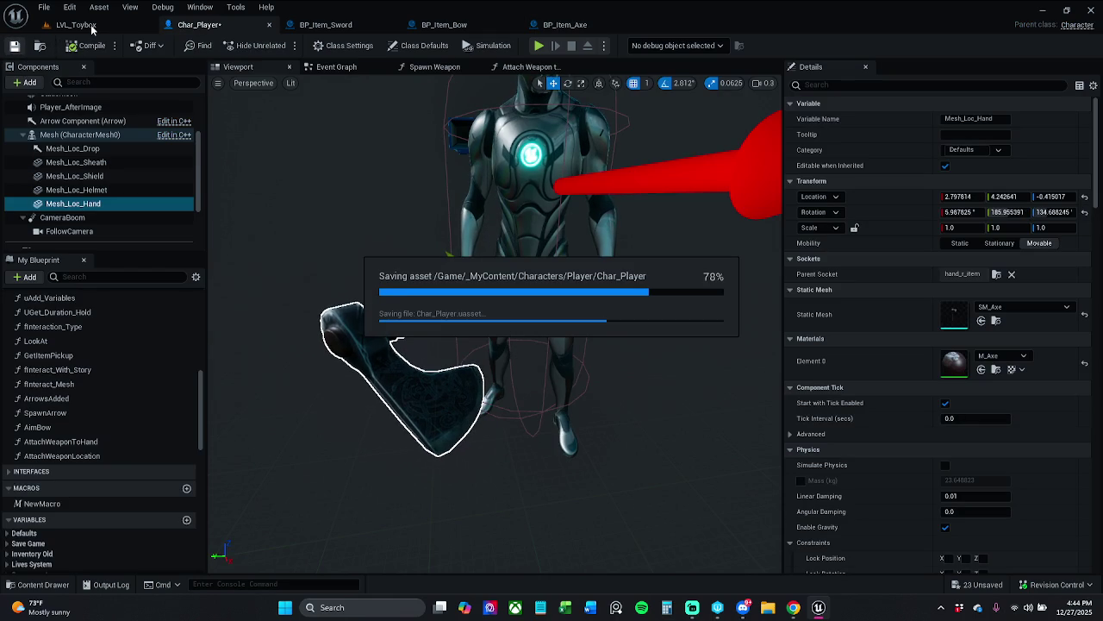
click(120, 28)
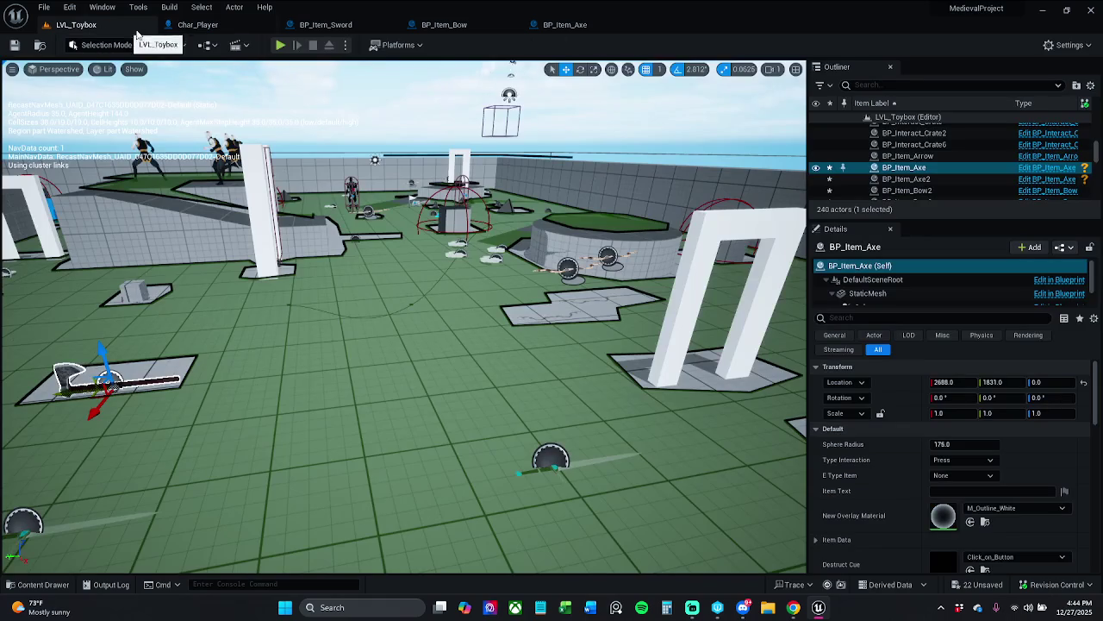
click(281, 45)
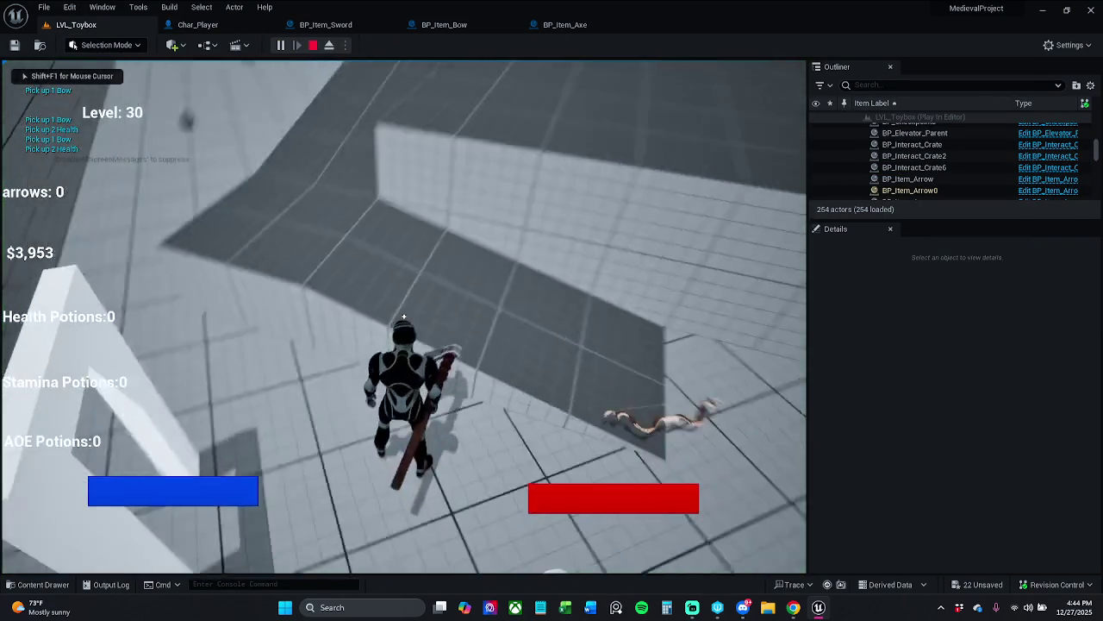
key(Escape)
- Set Char_Player's Mesh_Loc_Hand static mesh back to None and return to LVL_Toybox
click(940, 535)
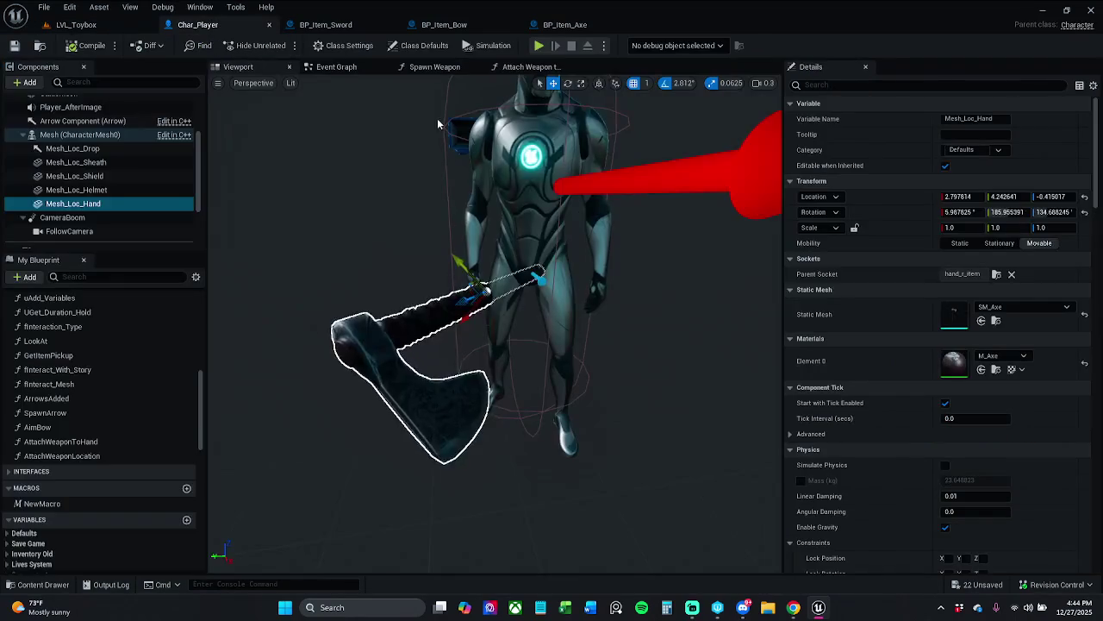
click(1085, 313)
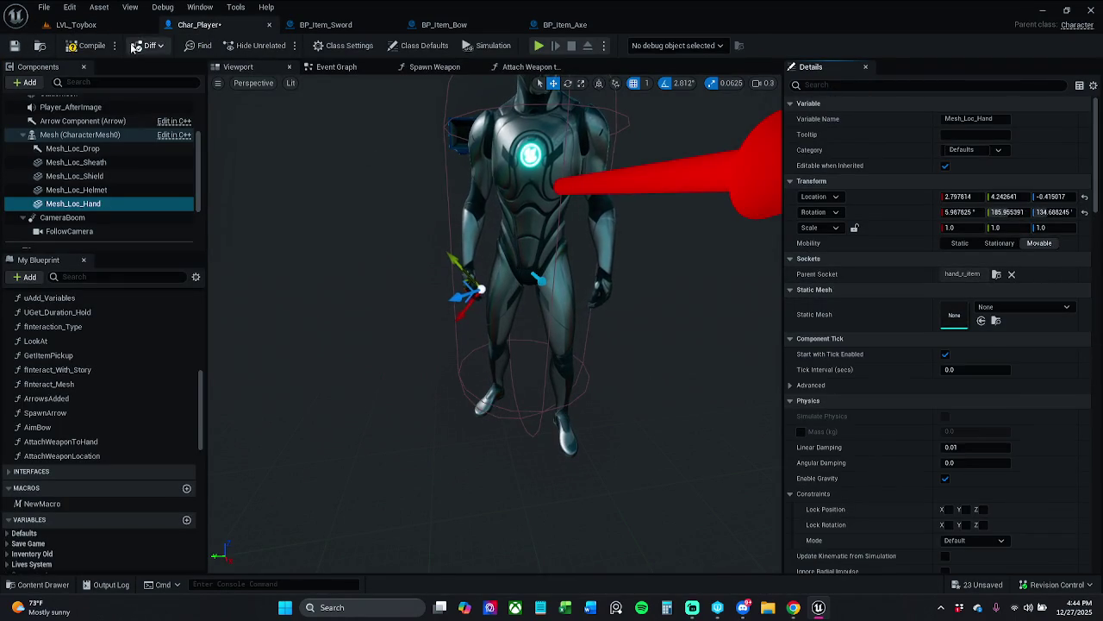
click(108, 31)
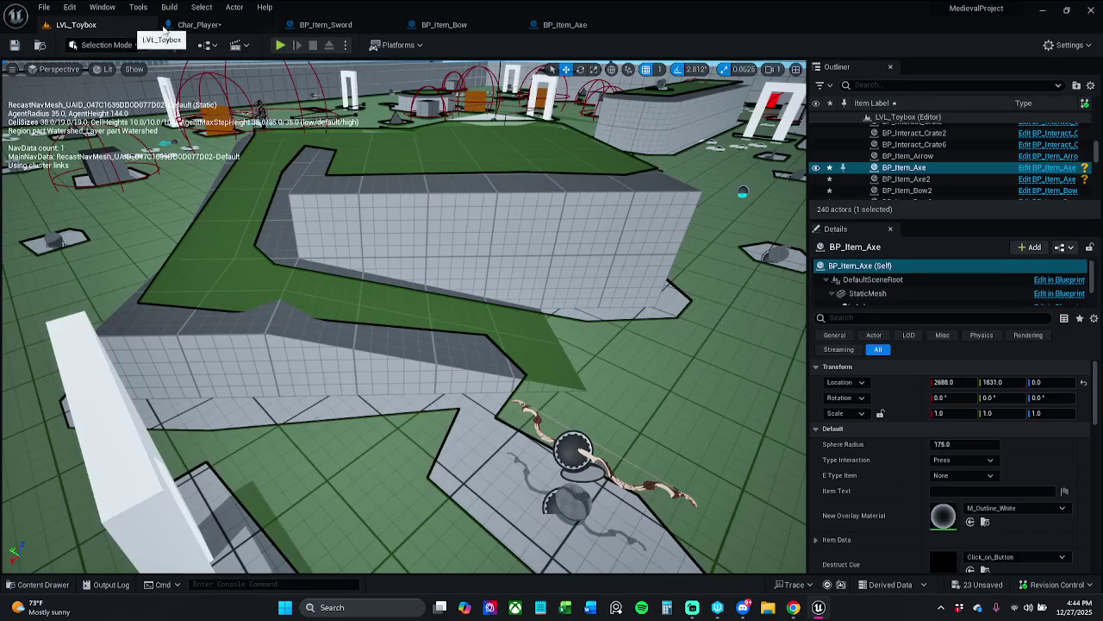
- Play-test LVL_Toybox, running over the axe, sword and bow pickups
click(280, 44)
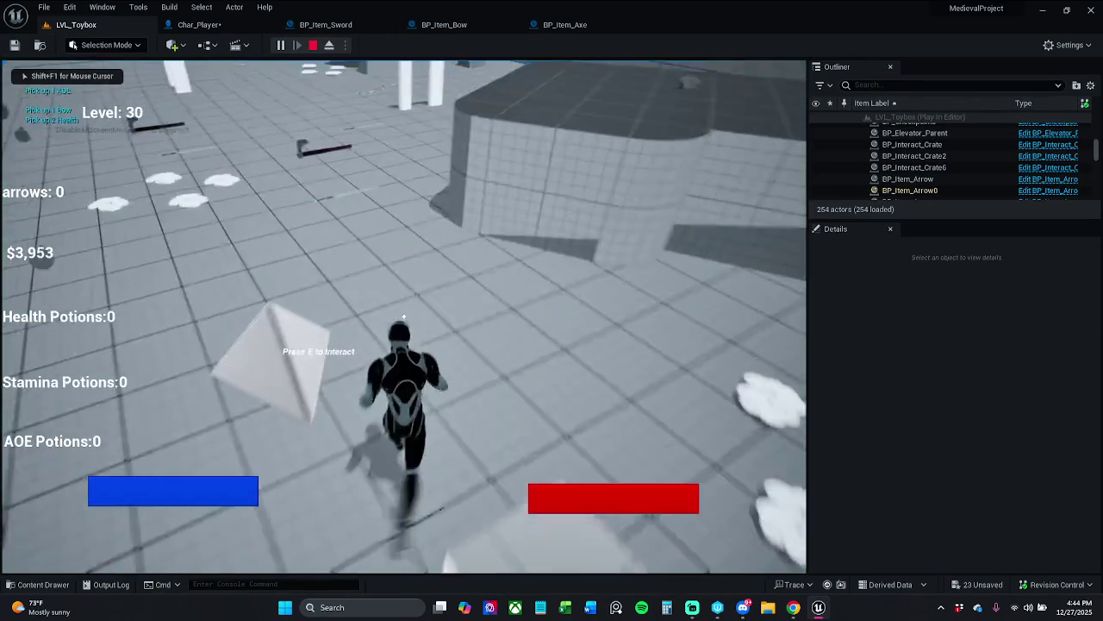
key(w)
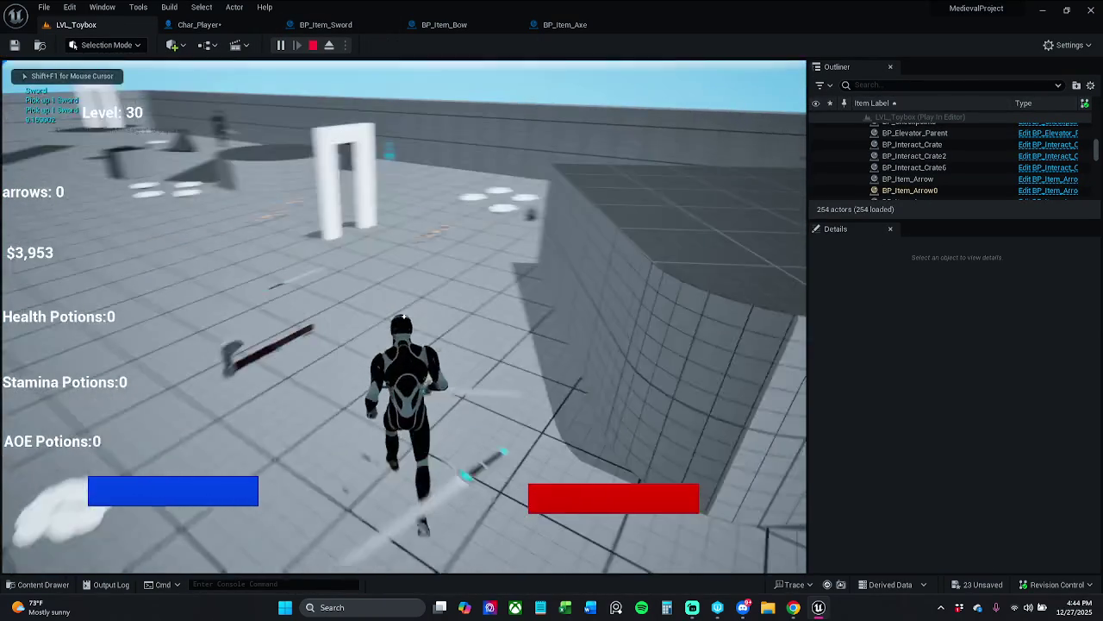
key(w)
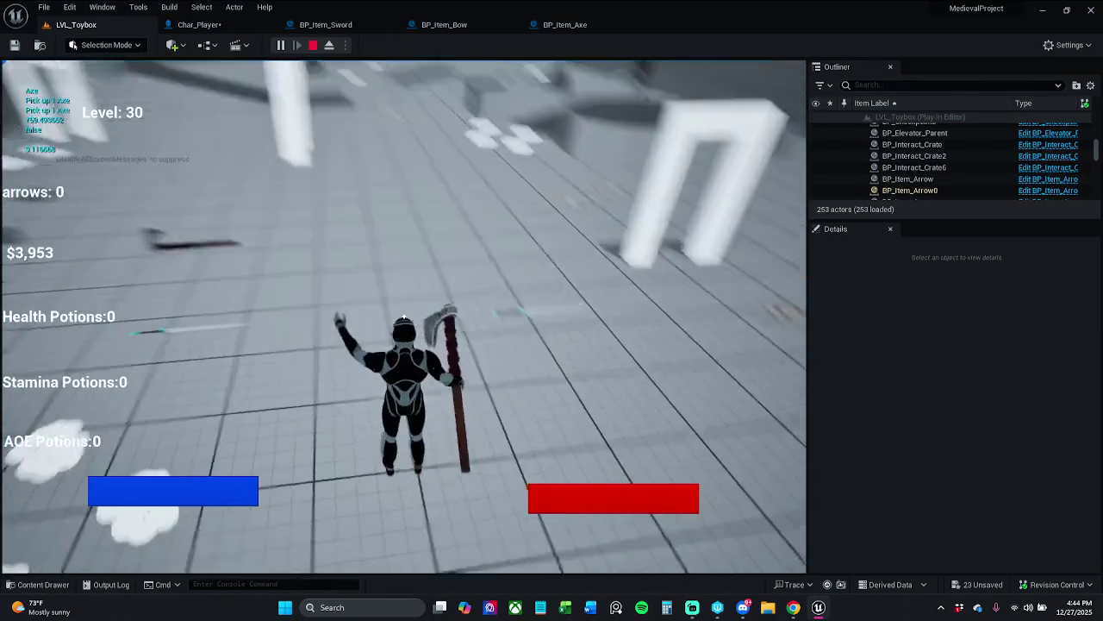
key(w)
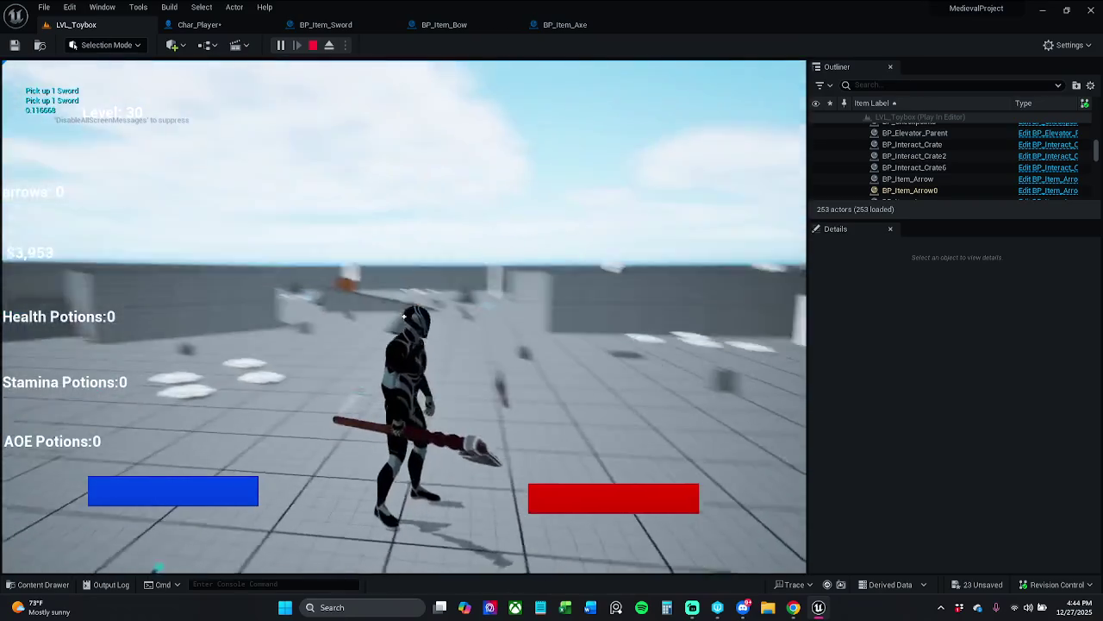
key(w)
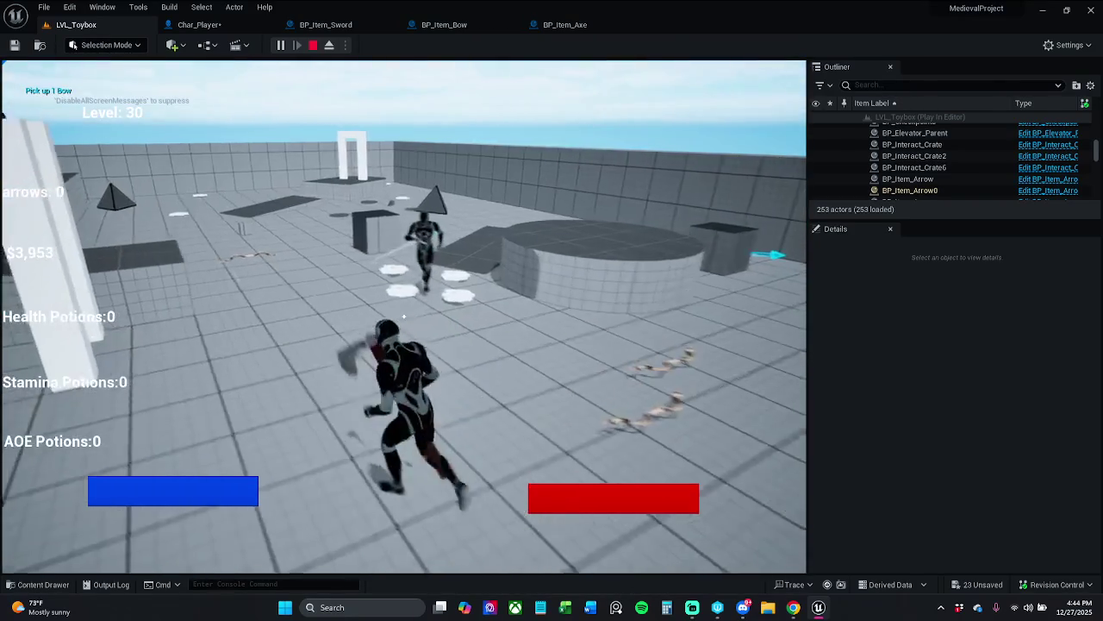
key(Escape)
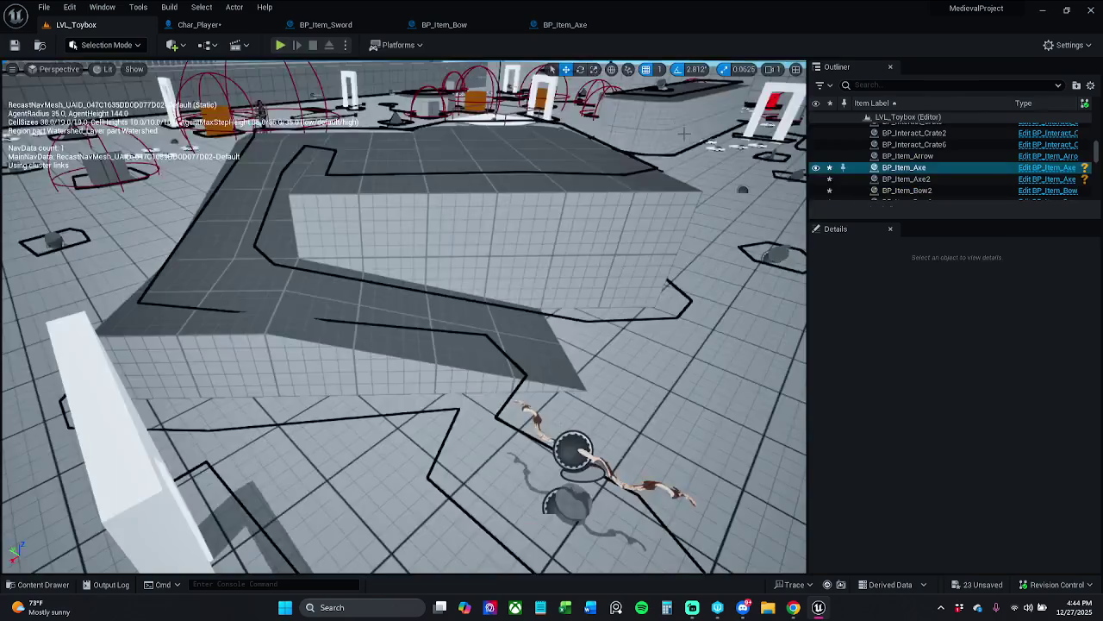
- Save the Char_Player blueprint, then bring BP_Item_Axe's whole node chain into view
click(203, 26)
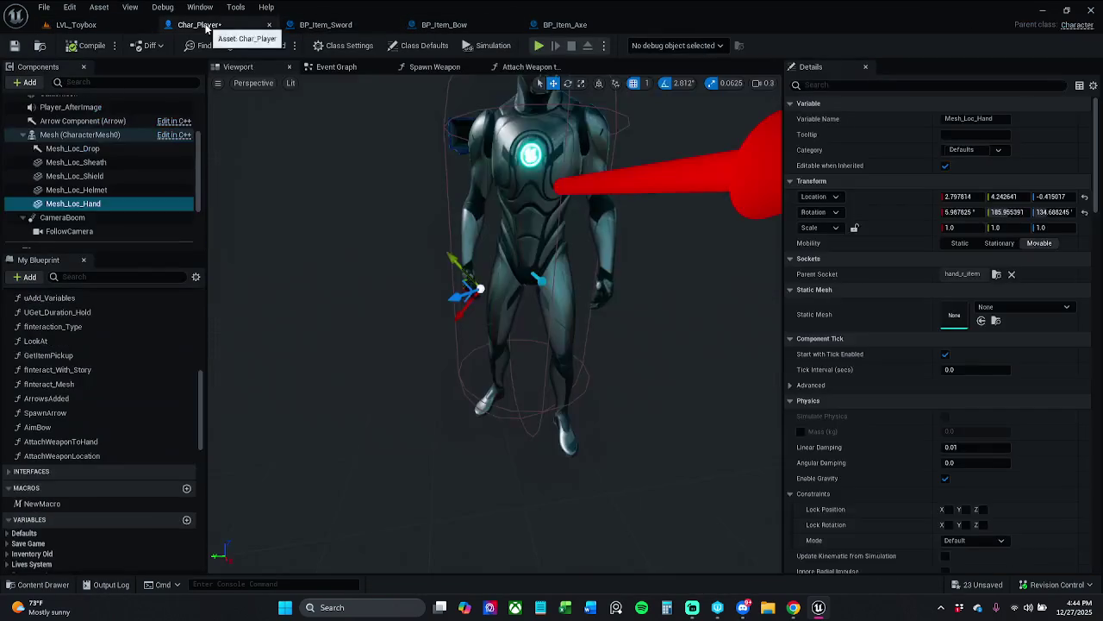
key(ctrl+s)
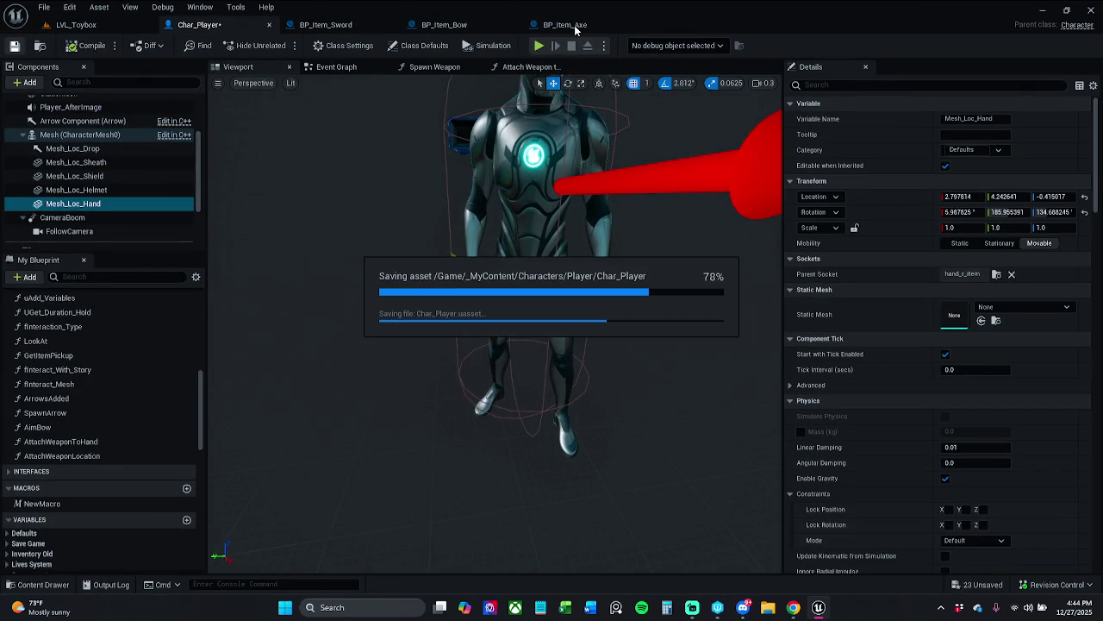
click(576, 26)
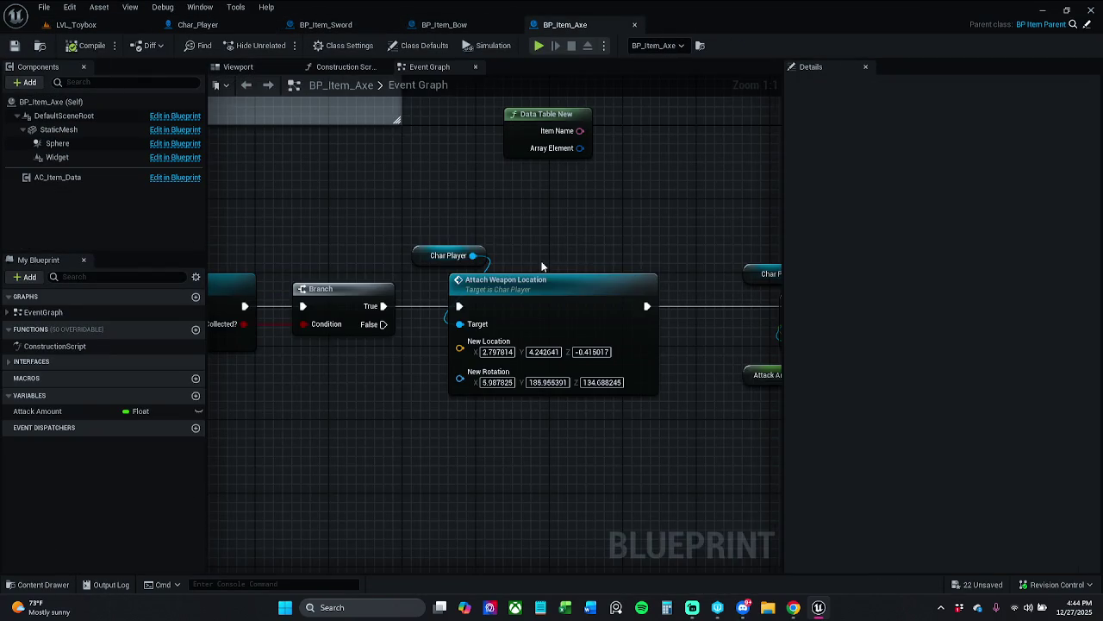
scroll(543, 266, down, 2)
mouse_move(597, 207)
mouse_down()
mouse_move(540, 214)
mouse_move(699, 253)
mouse_move(550, 225)
mouse_move(601, 226)
mouse_up()
scroll(557, 210, down, 2)
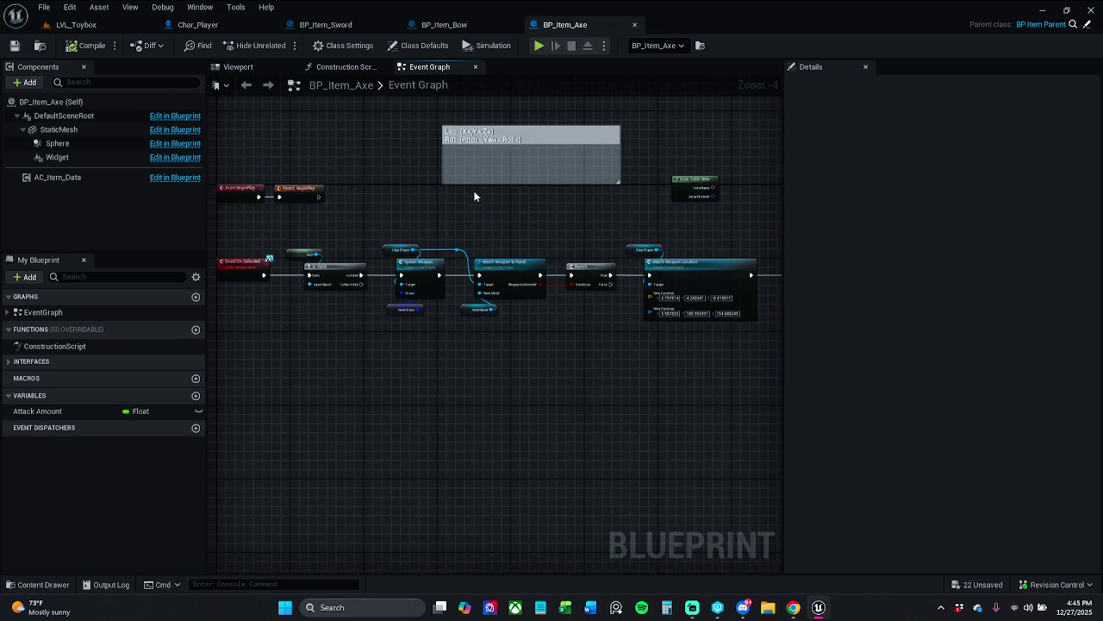
- Delete the location/rotation comment box, compile and save BP_Item_Axe, then close the editor
click(560, 143)
key(Delete)
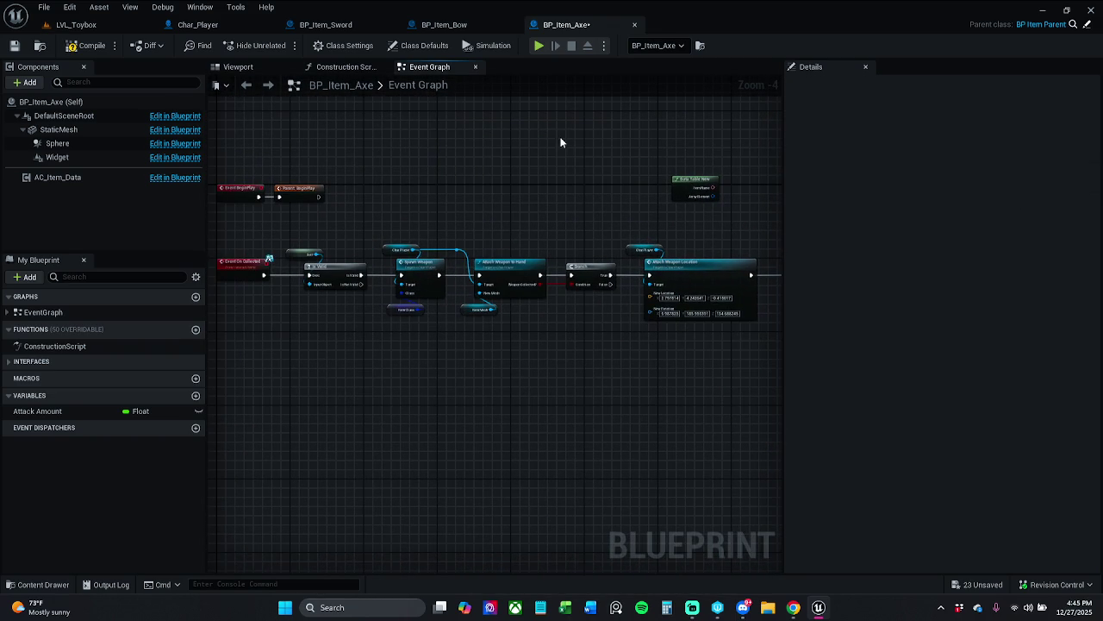
click(86, 45)
click(13, 45)
drag(499, 218, 432, 207)
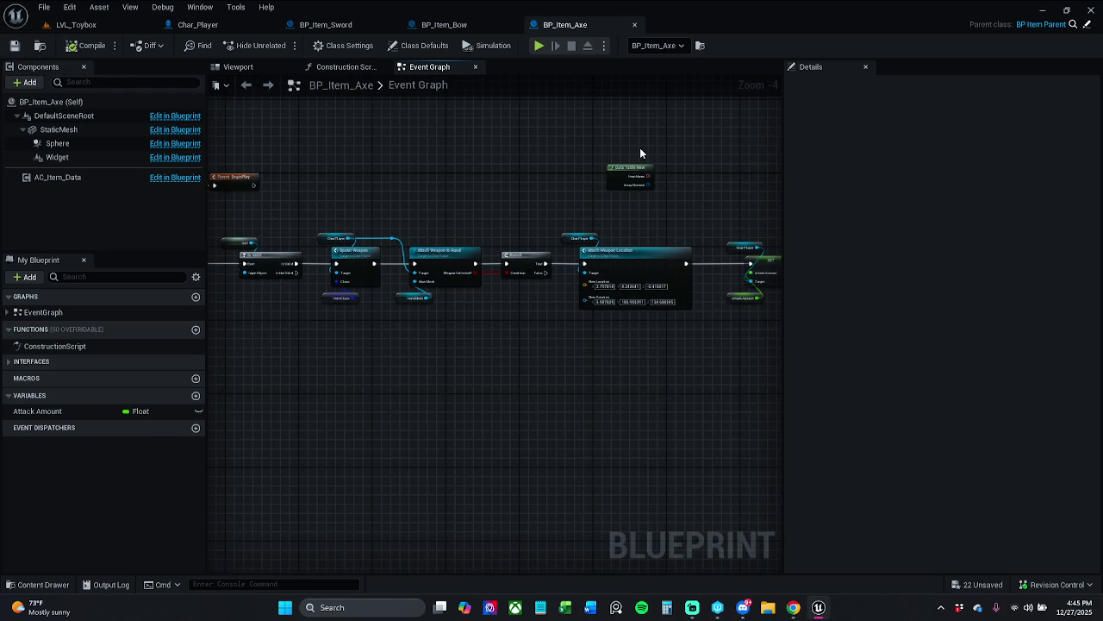
click(1091, 10)
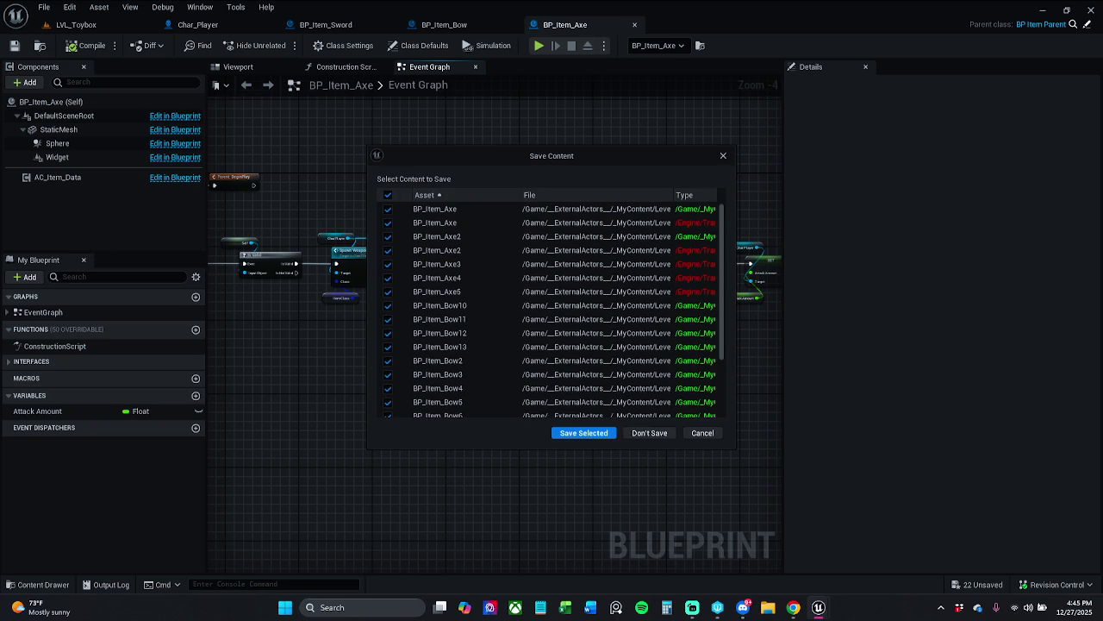
- Save all the listed unsaved level actors and check out their packages
click(609, 434)
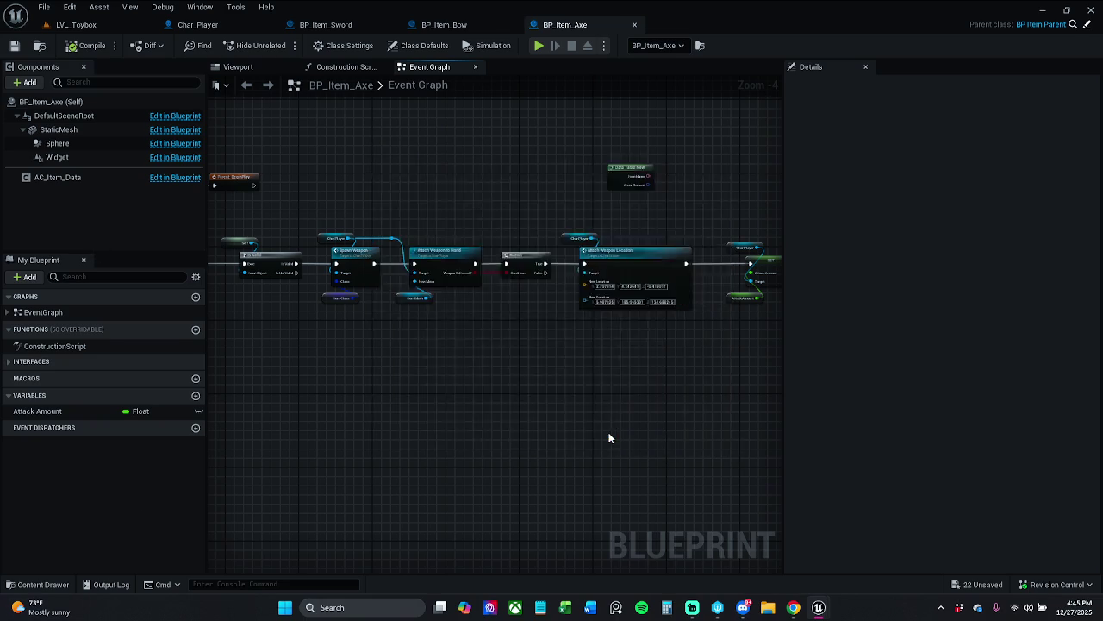
click(575, 434)
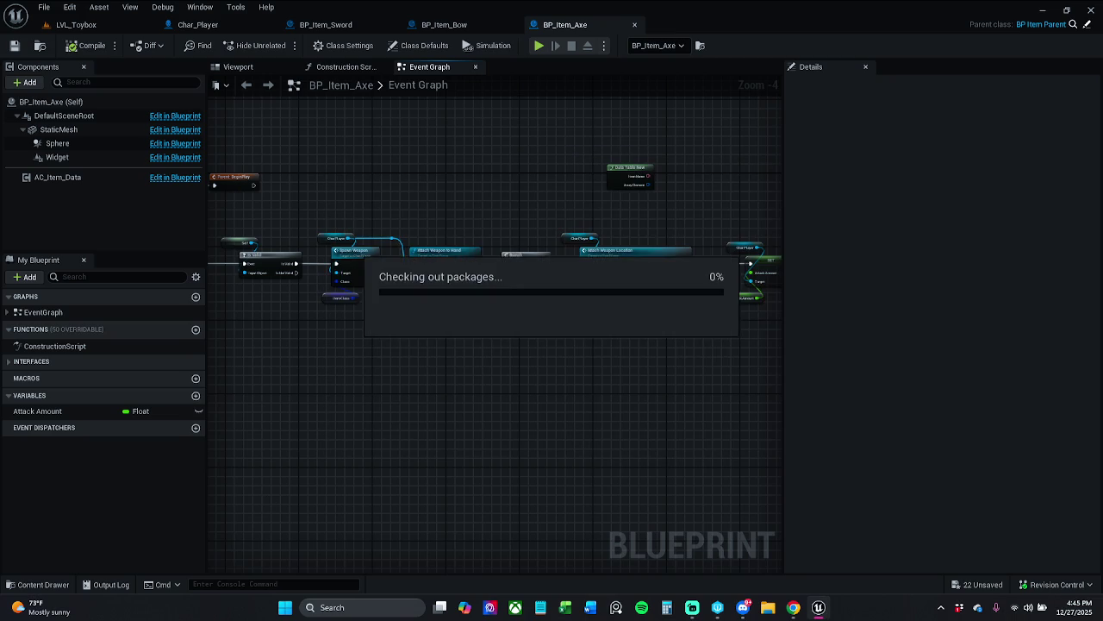